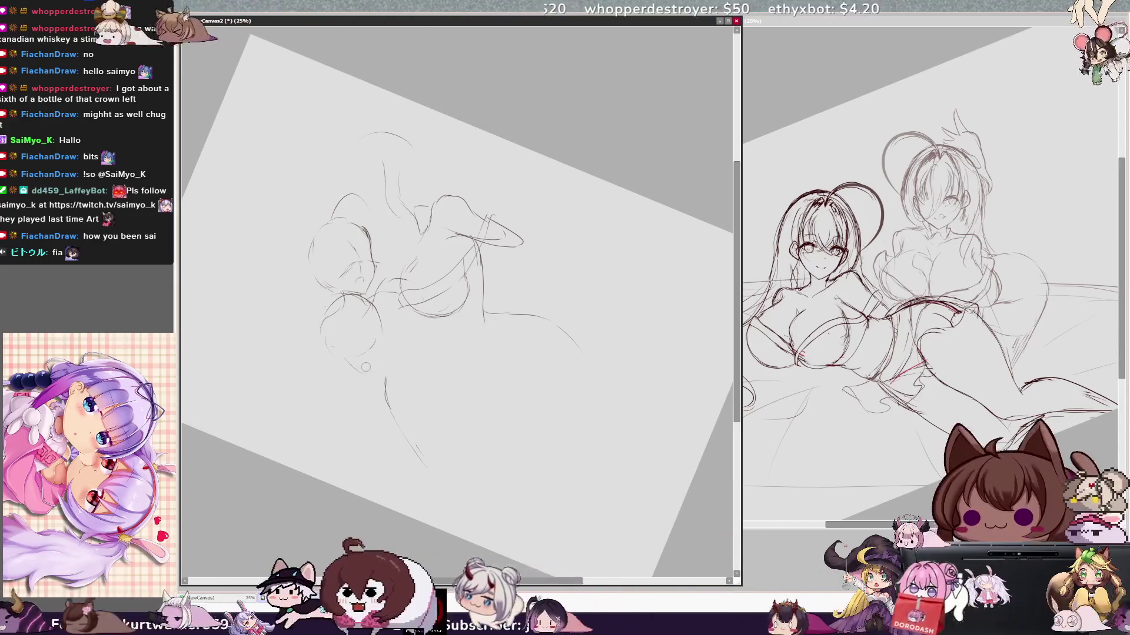
Draw the lower body contour line, undo it and redraw it longer
key("Insert")
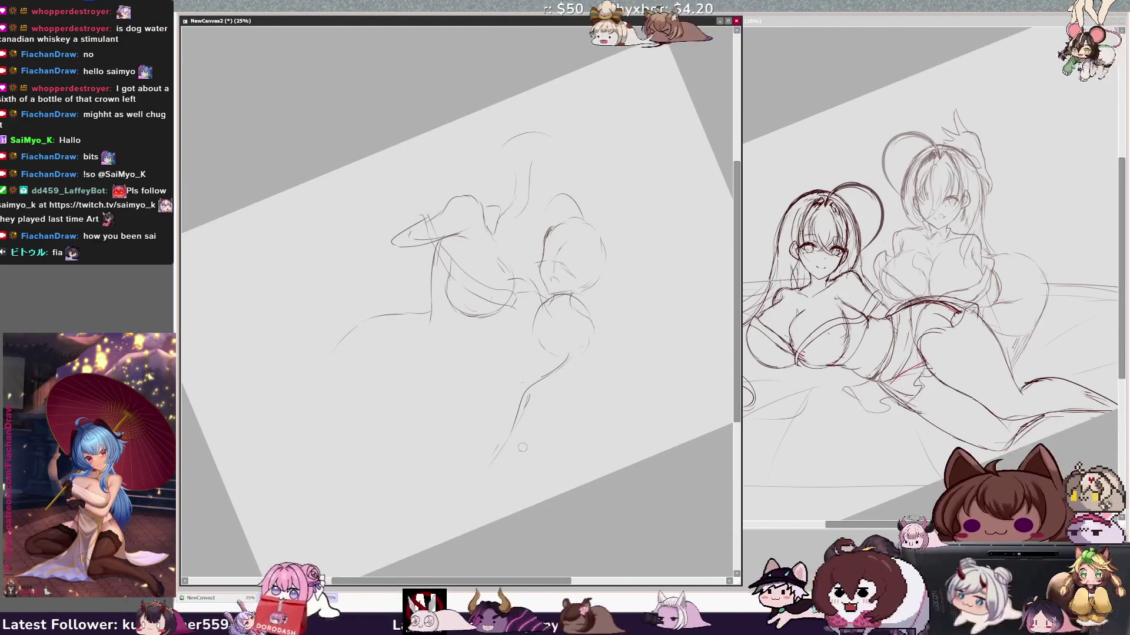
mouse_move(522, 384)
left_mouse_down()
mouse_move(511, 444)
mouse_move(478, 474)
left_mouse_up()
key("ctrl+z")
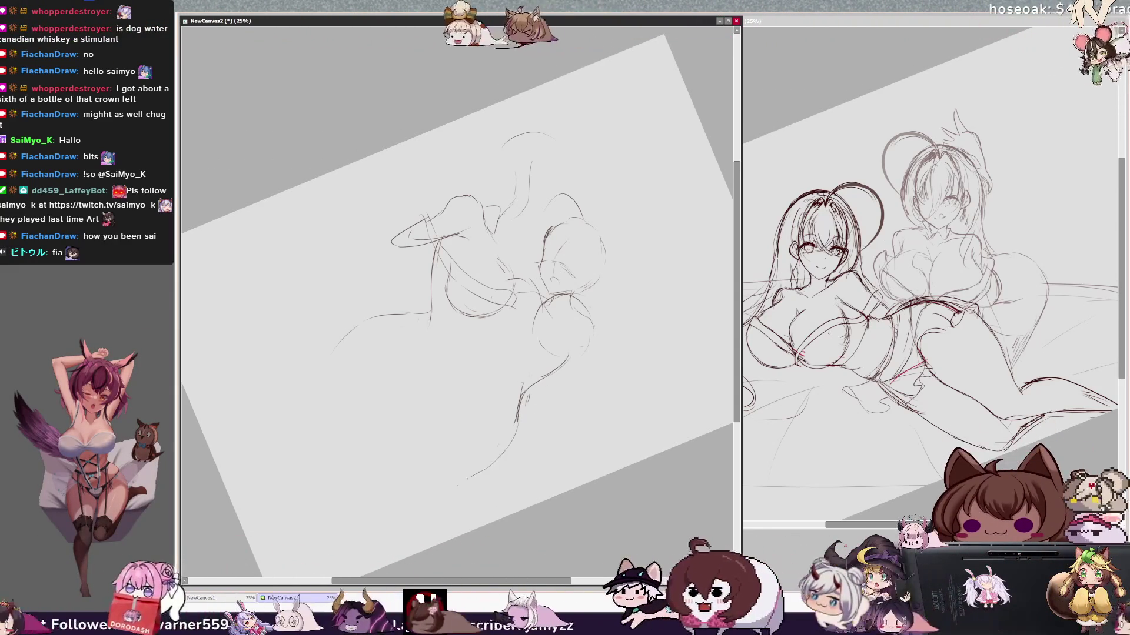
left_click_drag(515, 423, 455, 487)
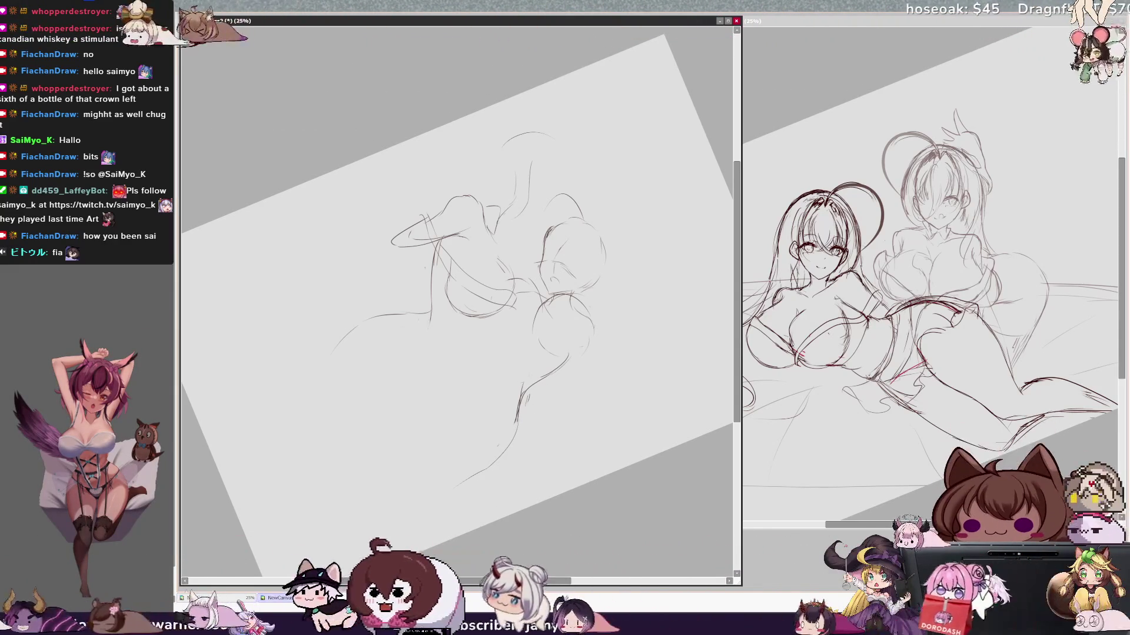
key("ctrl+z")
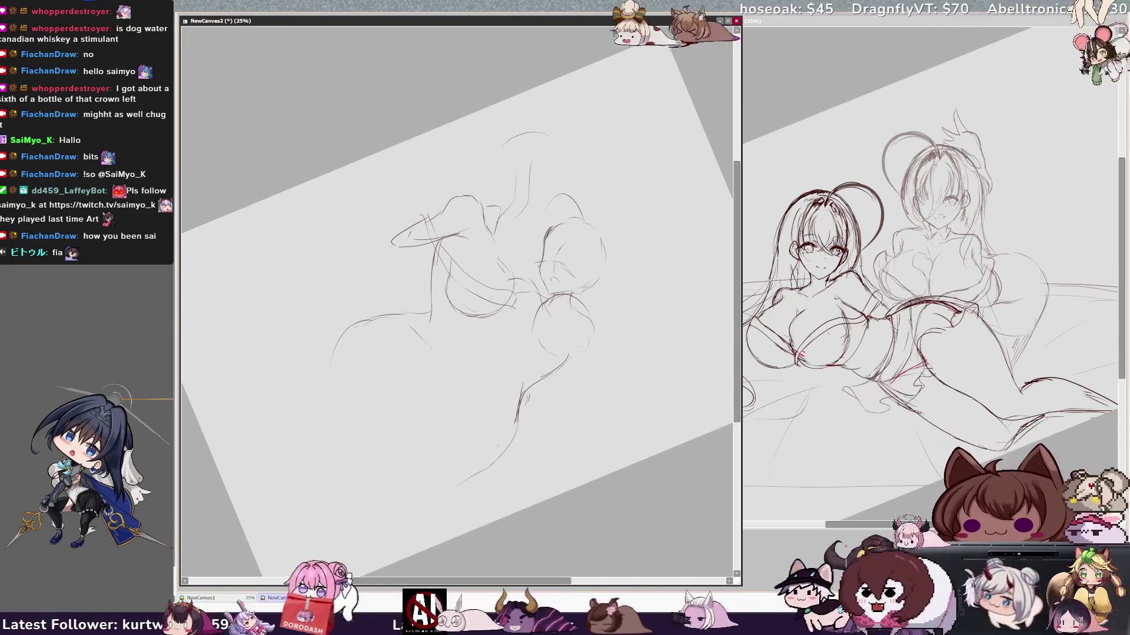
Mirror the view to check it, add a short pencil stroke, and consult the reference sketch
key("h")
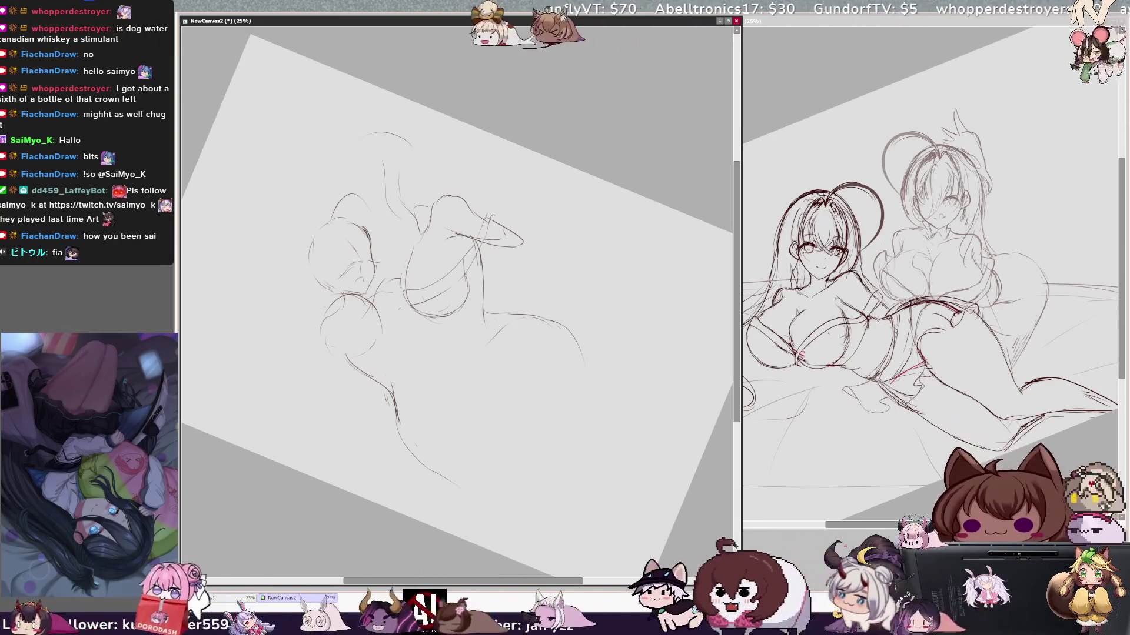
key("h")
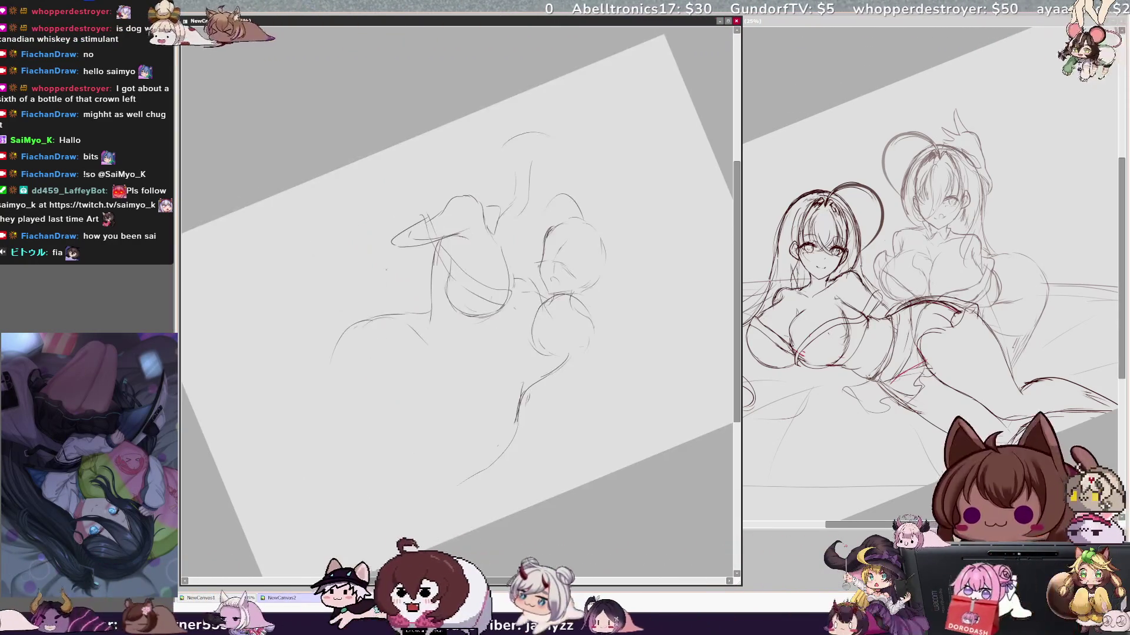
left_click_drag(534, 287, 537, 311)
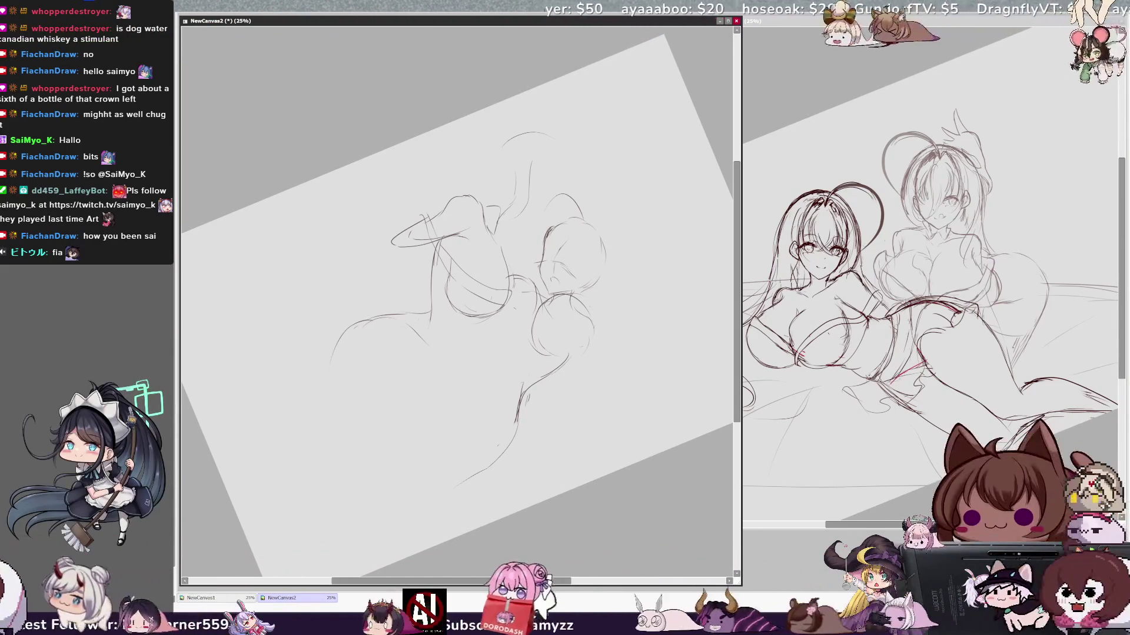
key("ctrl+Tab")
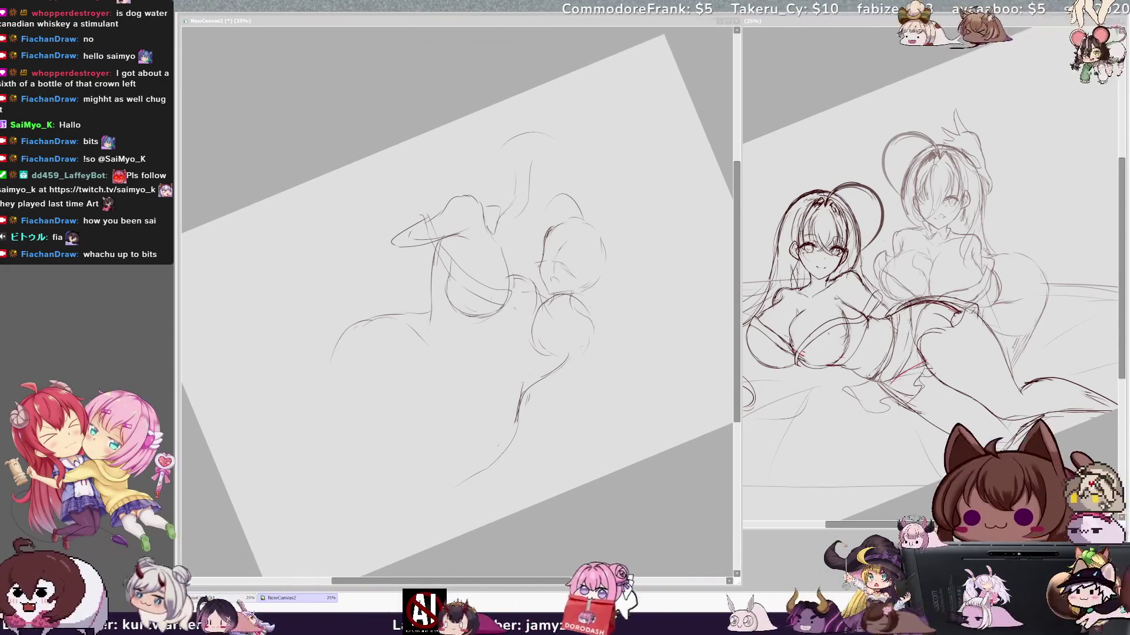
left_click(630, 319)
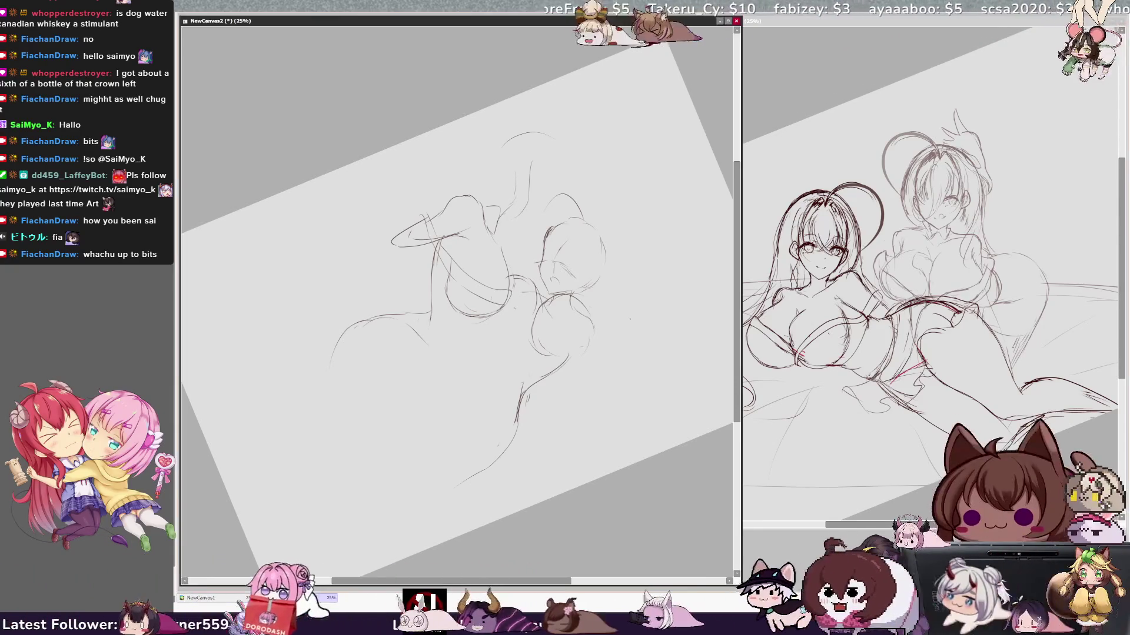
Add a small stroke on the right circle, then move and shrink the lassoed part down-left
left_click_drag(570, 301, 585, 319)
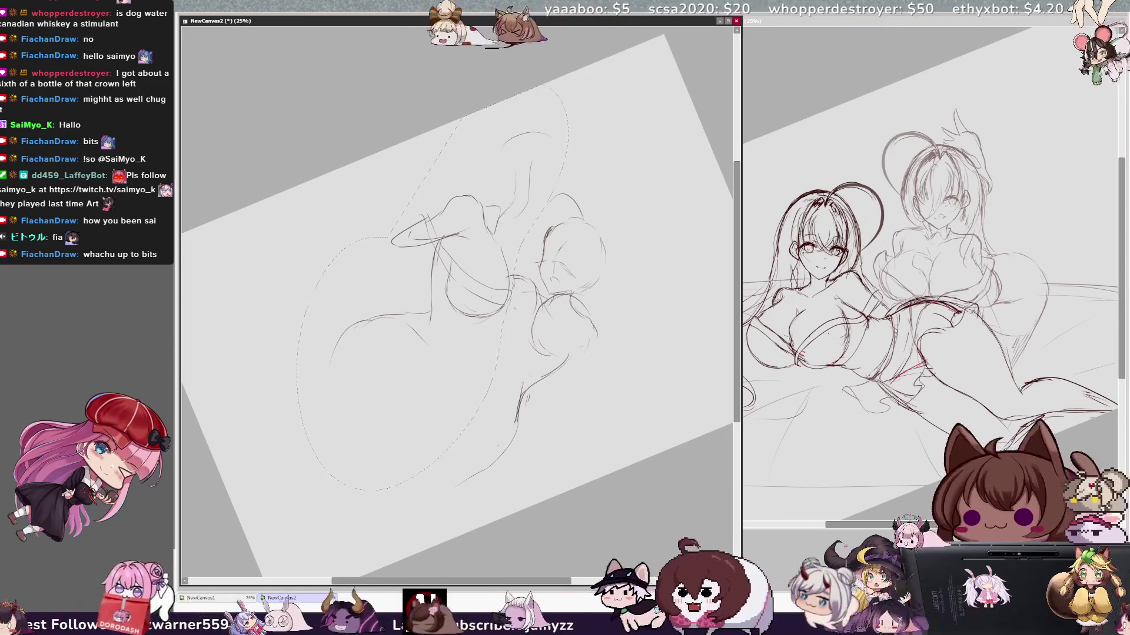
key("ctrl+t")
left_click_drag(529, 157, 508, 169)
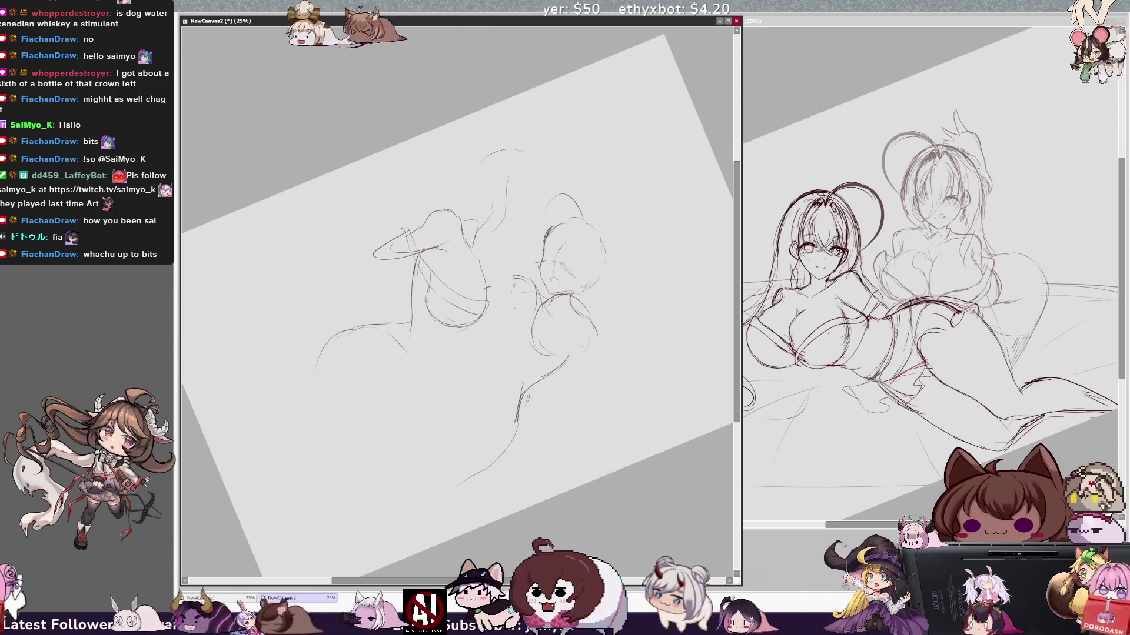
Sketch new rounded lobe curves near the centre and commit the transform
left_click_drag(506, 262, 500, 353)
left_click_drag(597, 297, 579, 359)
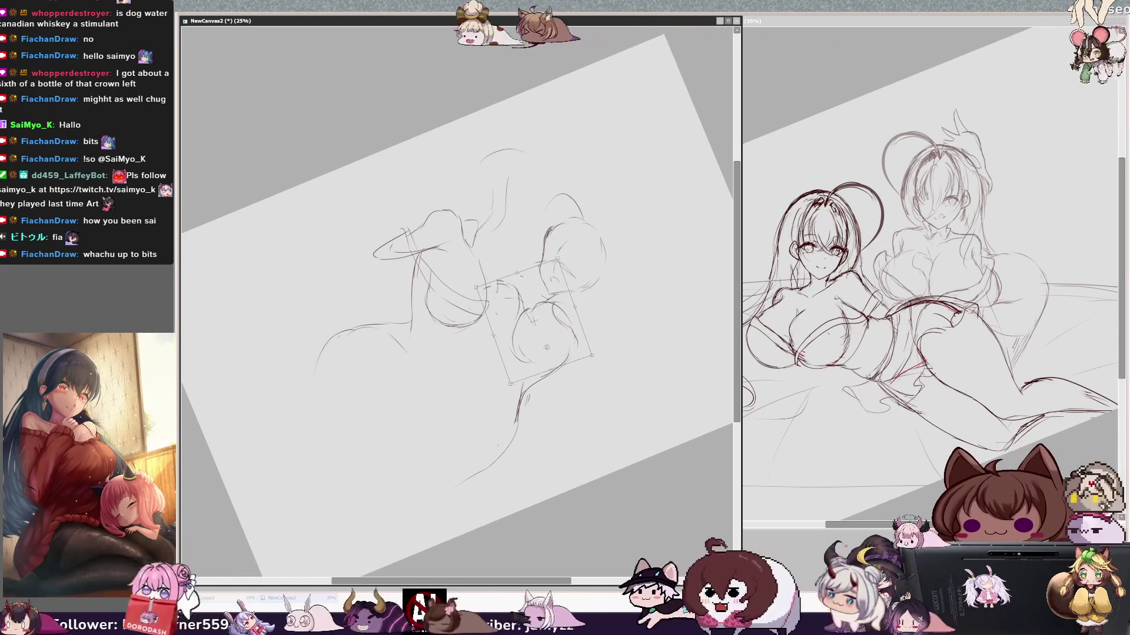
key("Return")
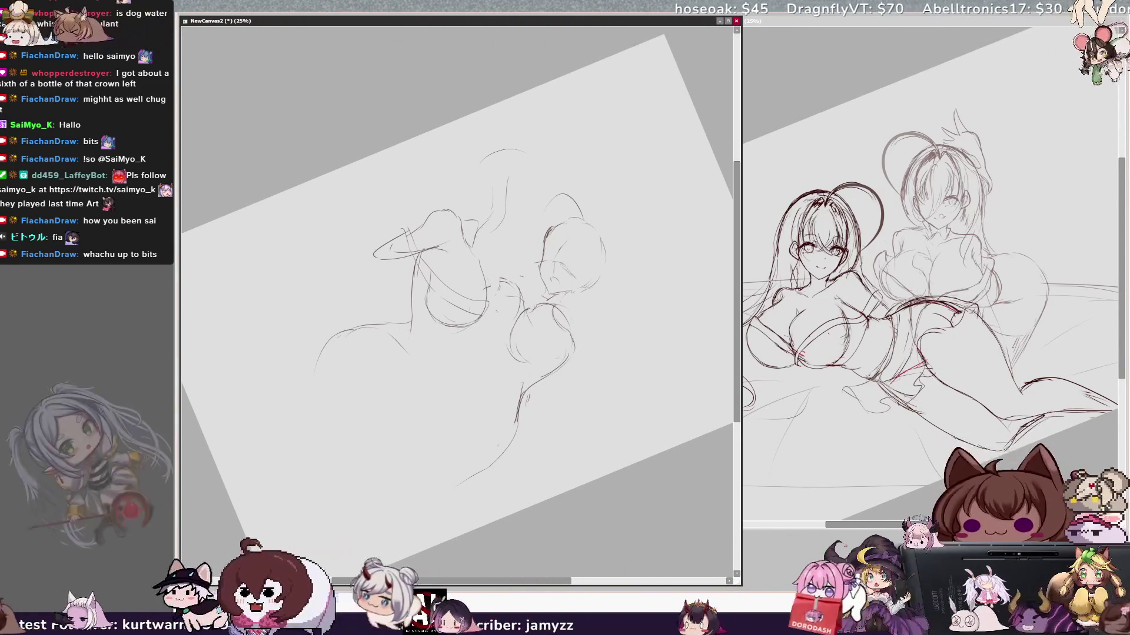
key("h")
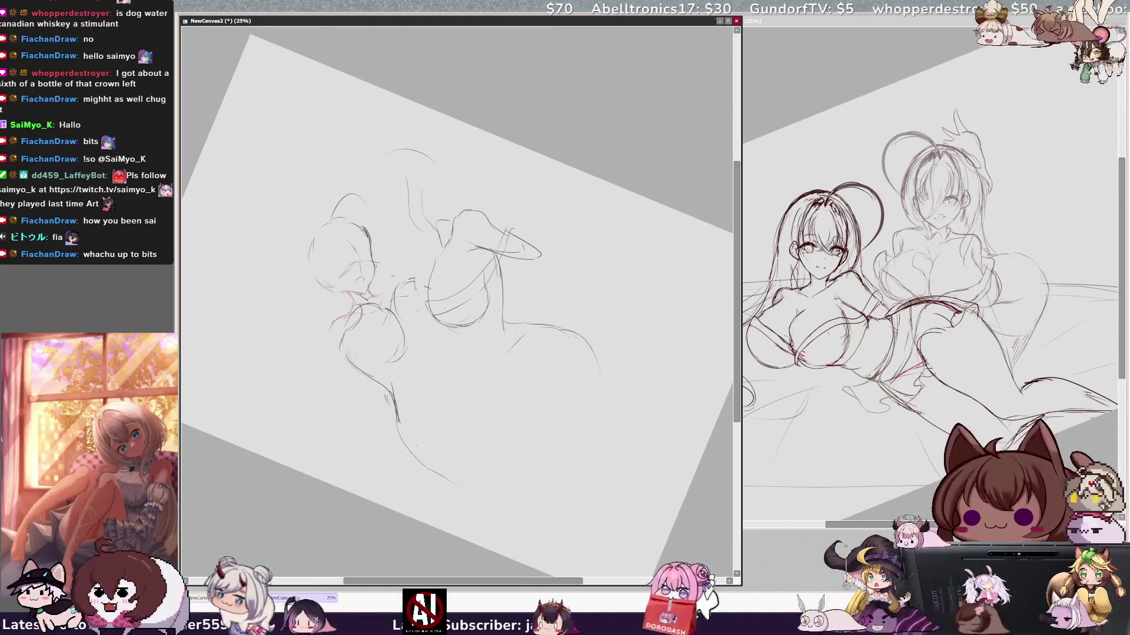
Extend the red construction line along the lower-left contour and add a short stroke near the faces
key("h")
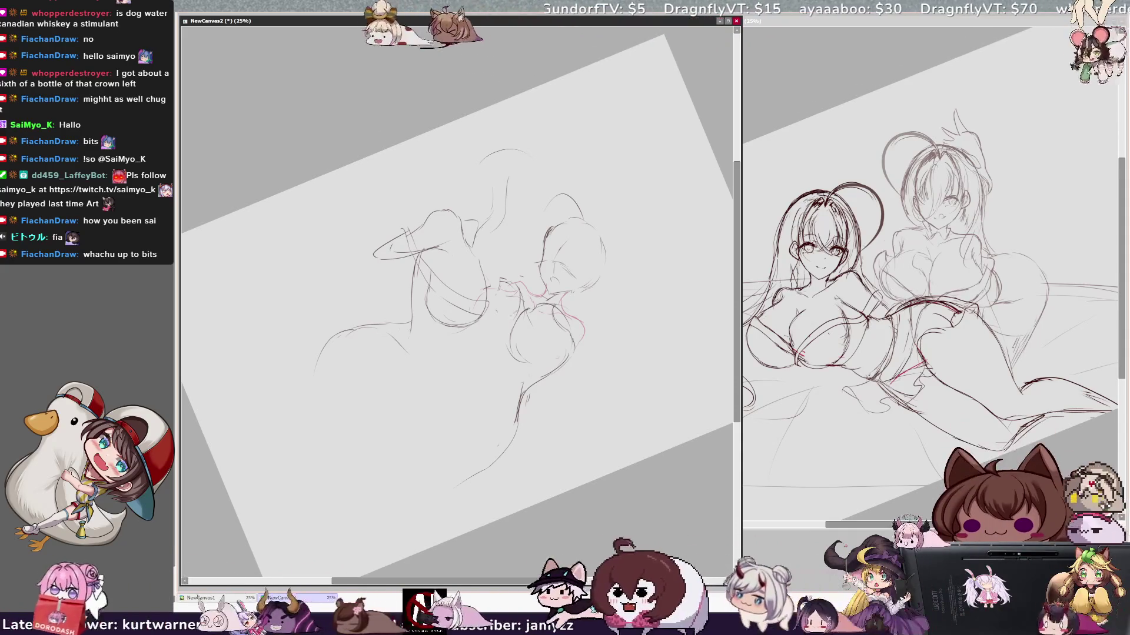
key("h")
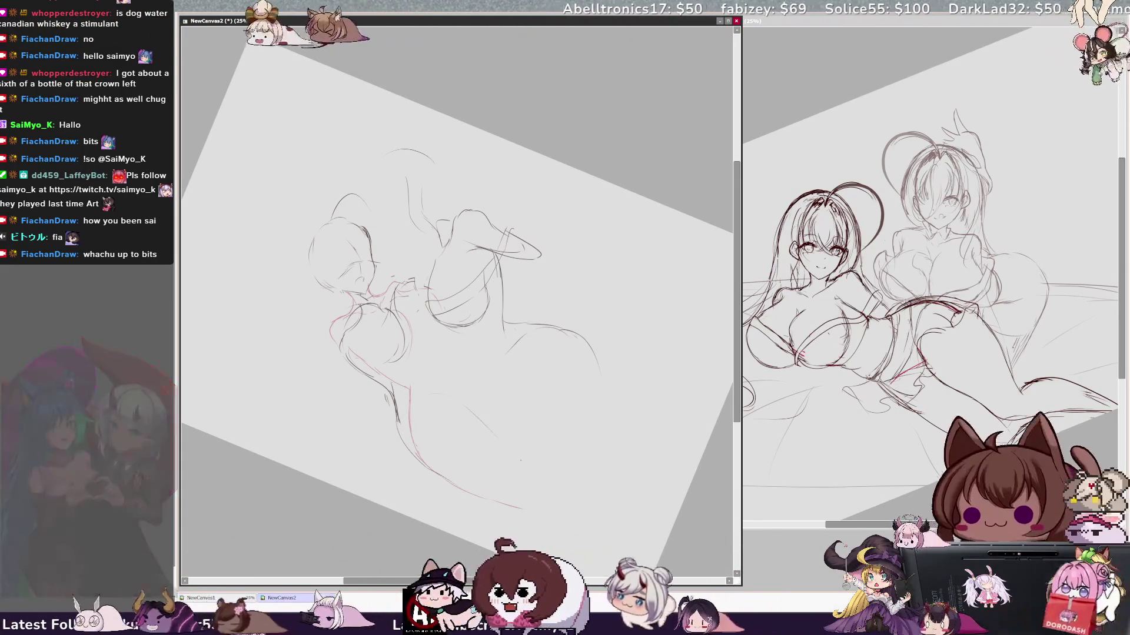
key("h")
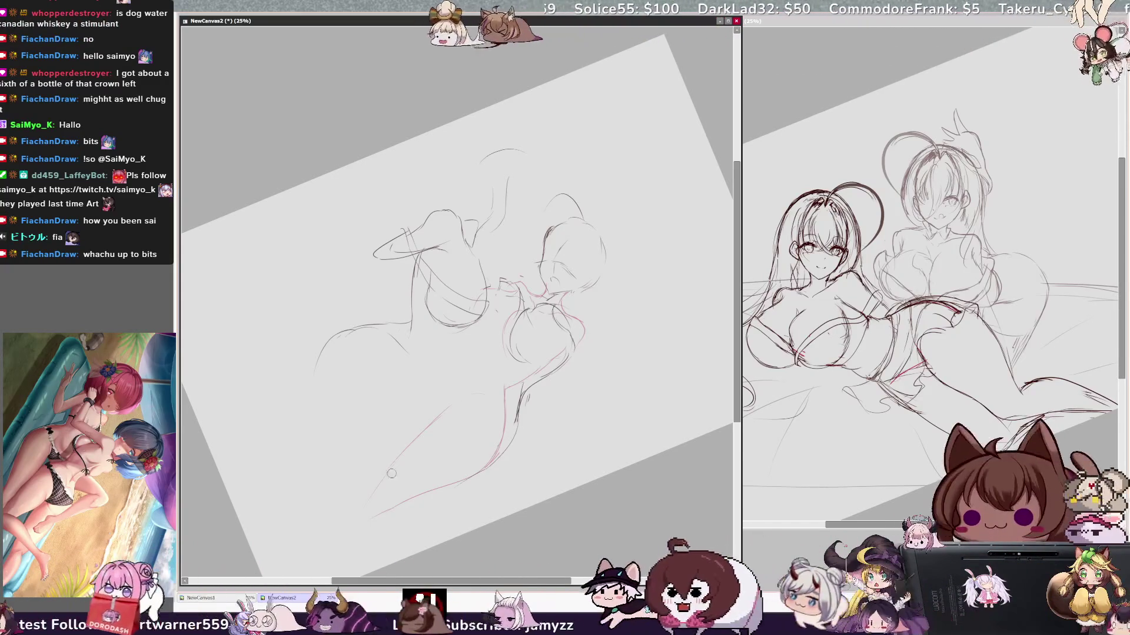
left_click_drag(368, 499, 353, 509)
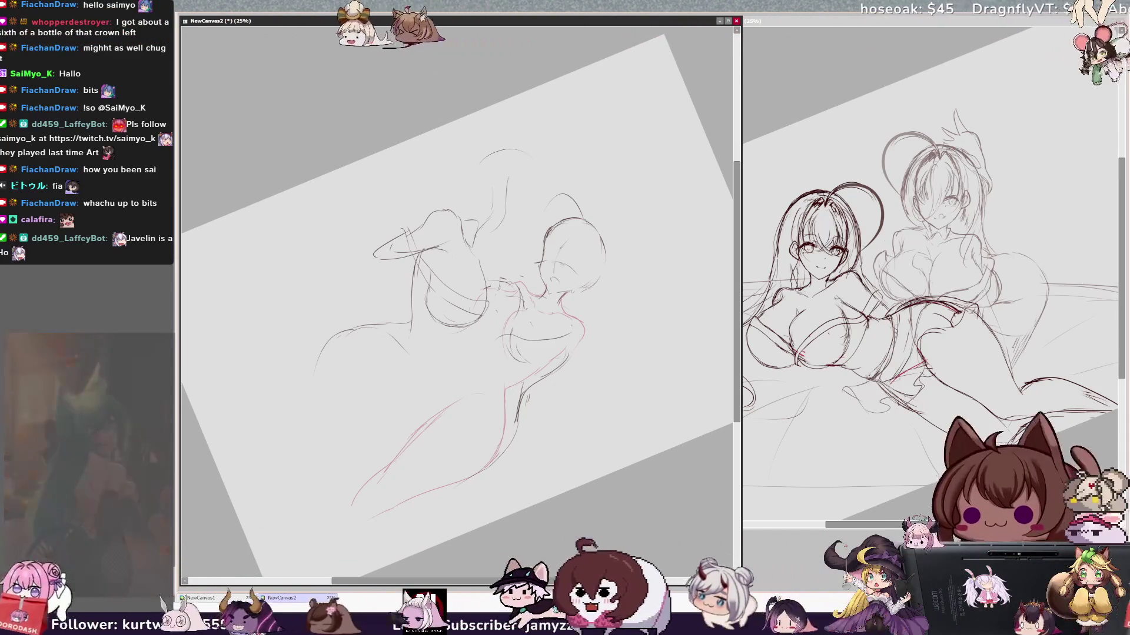
left_click_drag(497, 341, 519, 338)
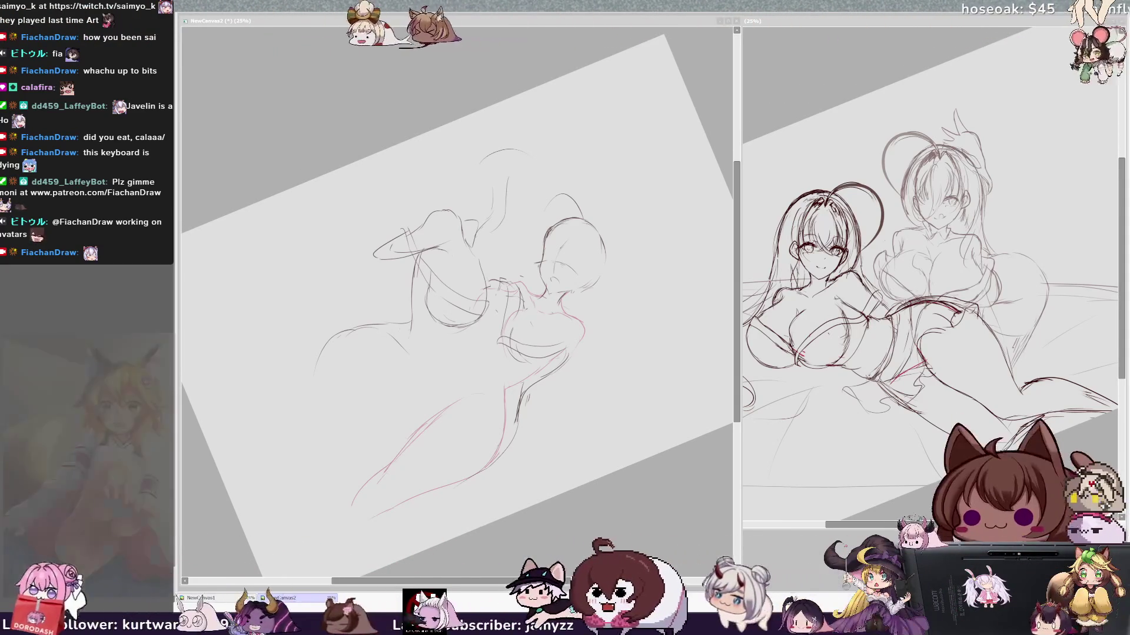
Return focus to the sketch canvas window after adding the stroke near the faces
left_click(642, 389)
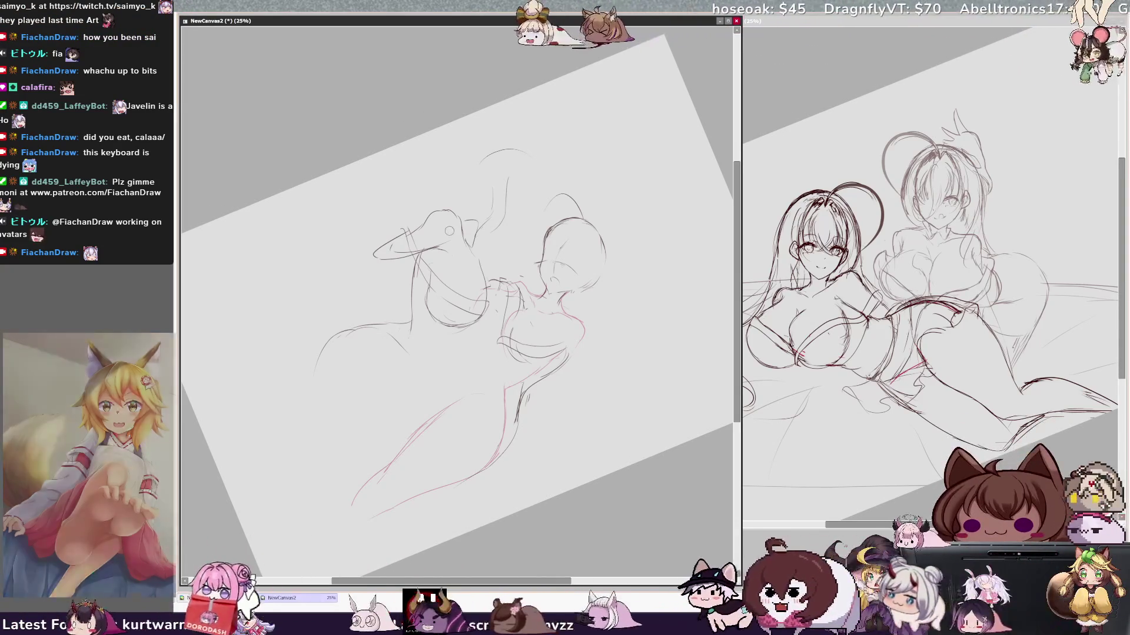
Add a downward stroke and a sweeping curved body contour, then erase the faint top-left arcs
left_click_drag(420, 254, 409, 325)
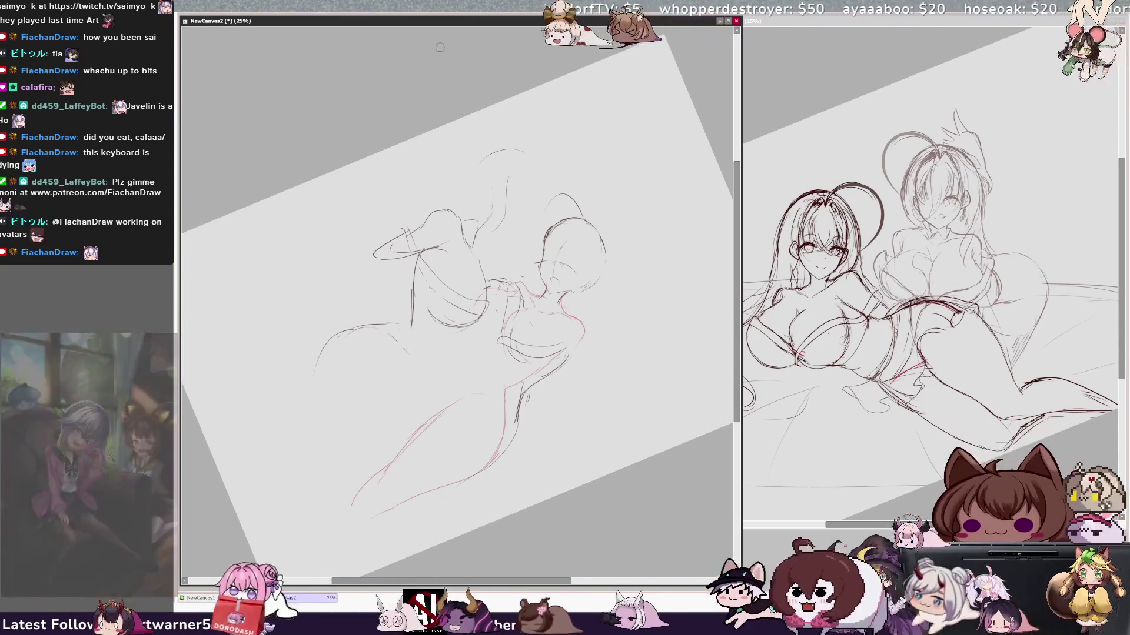
key("Home")
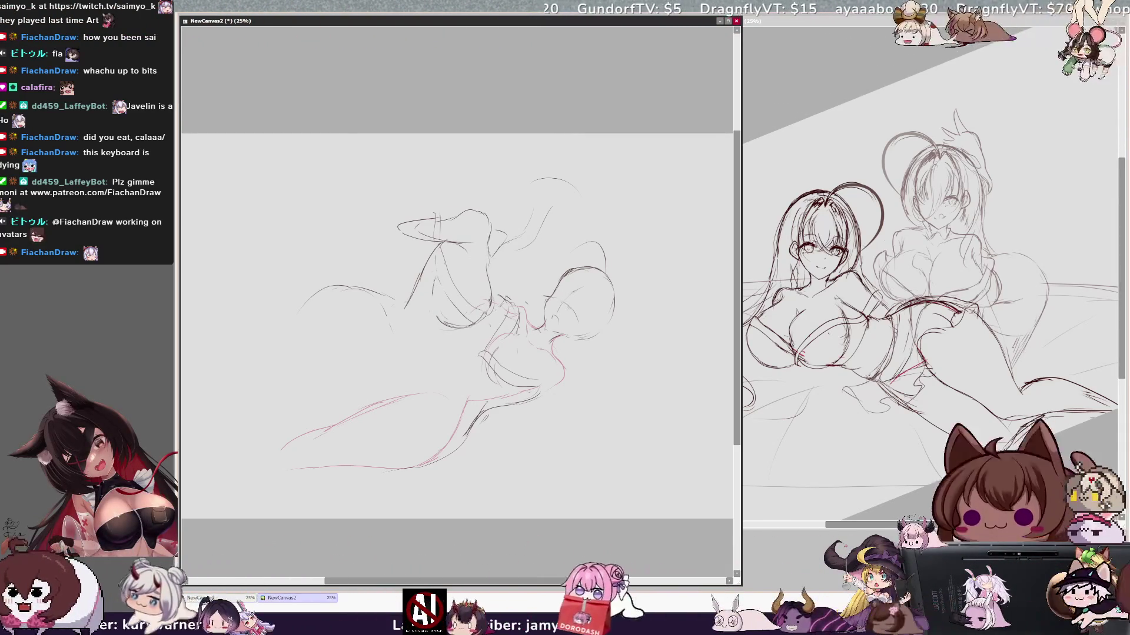
key("h")
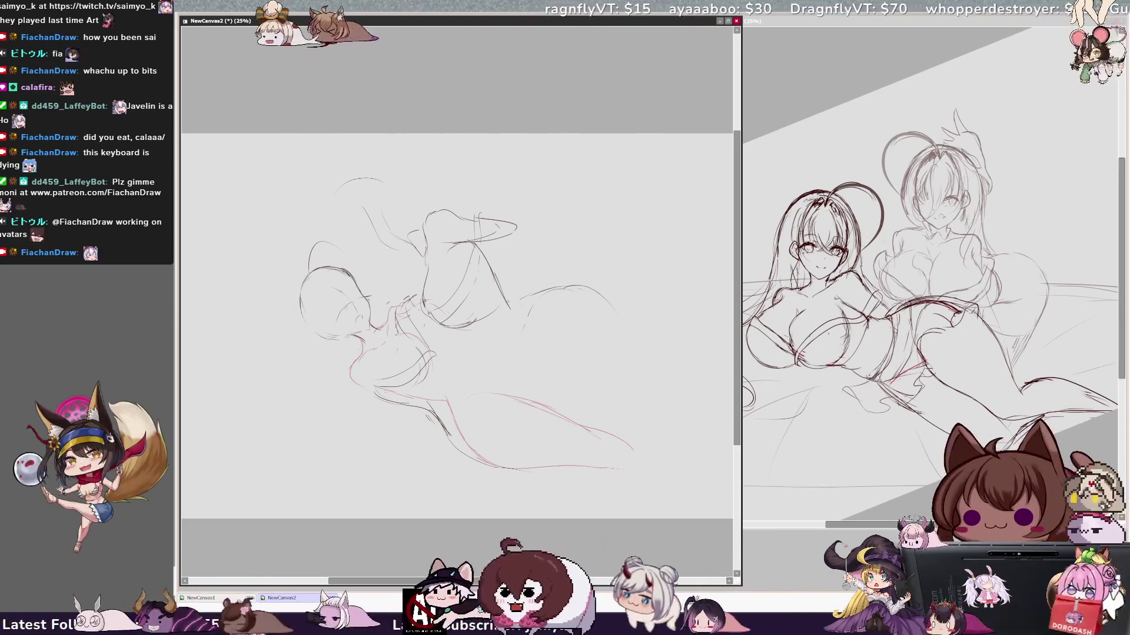
left_click_drag(507, 301, 595, 287)
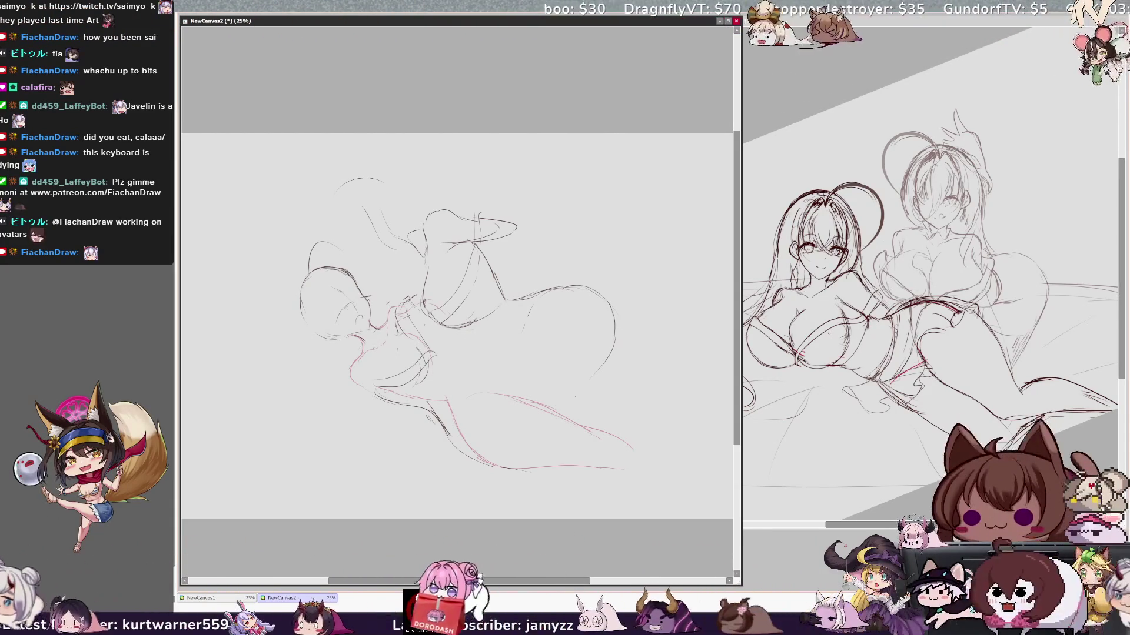
left_click_drag(385, 170, 344, 183)
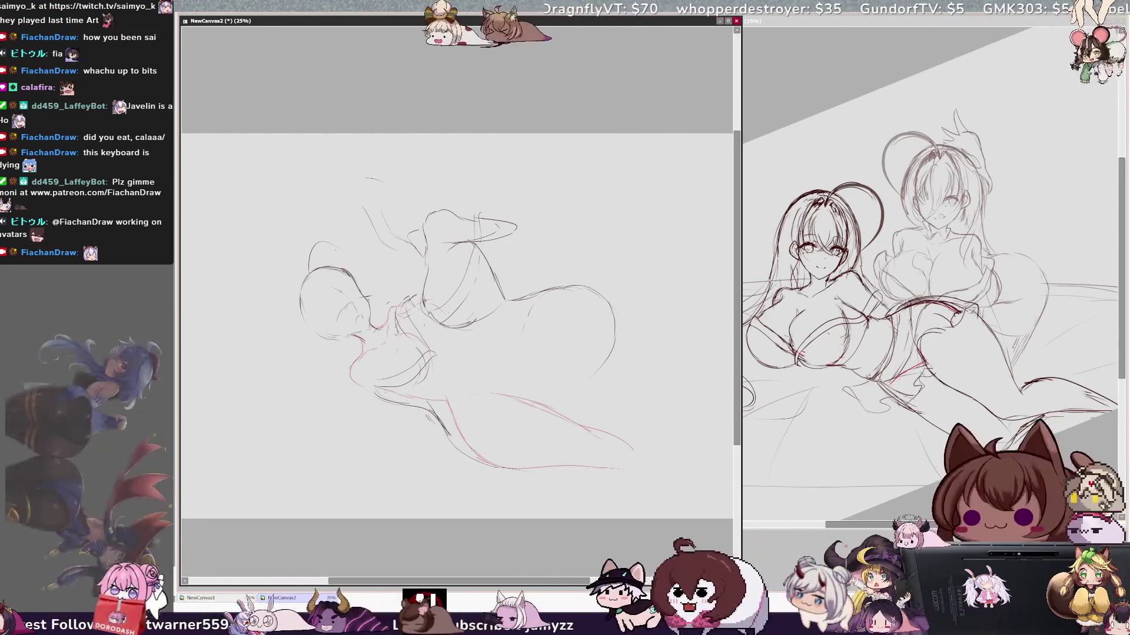
Extend the round hip curve, then erase and redraw the left figure's shoulder line
mouse_move(308, 275)
left_mouse_down()
mouse_move(297, 312)
mouse_move(329, 341)
left_mouse_up()
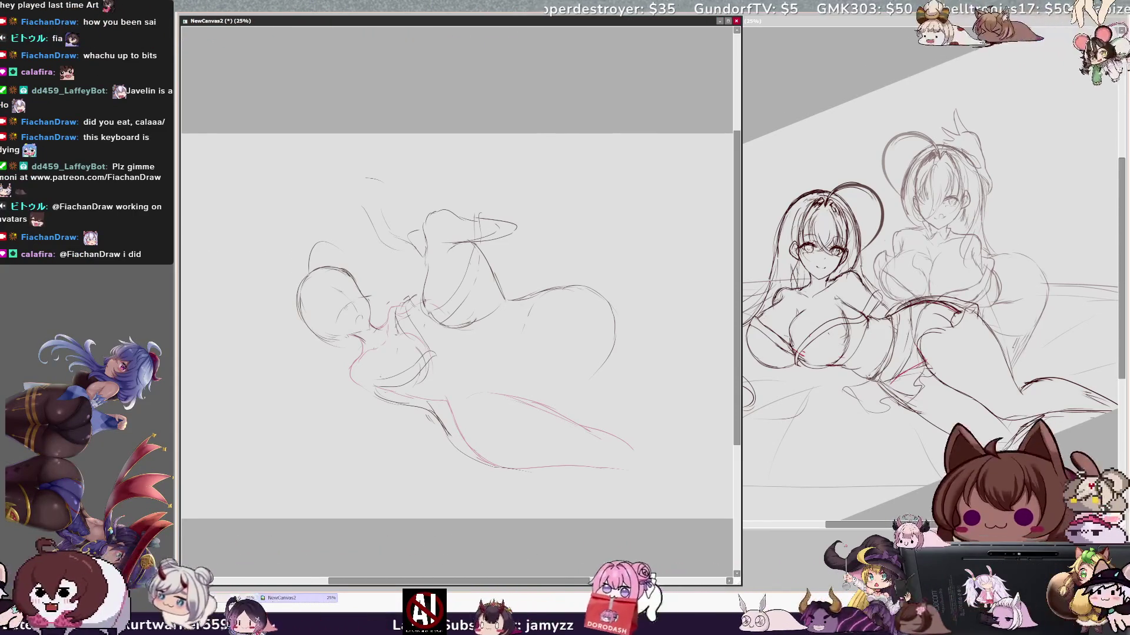
key("Delete")
key("Delete")
key("Delete")
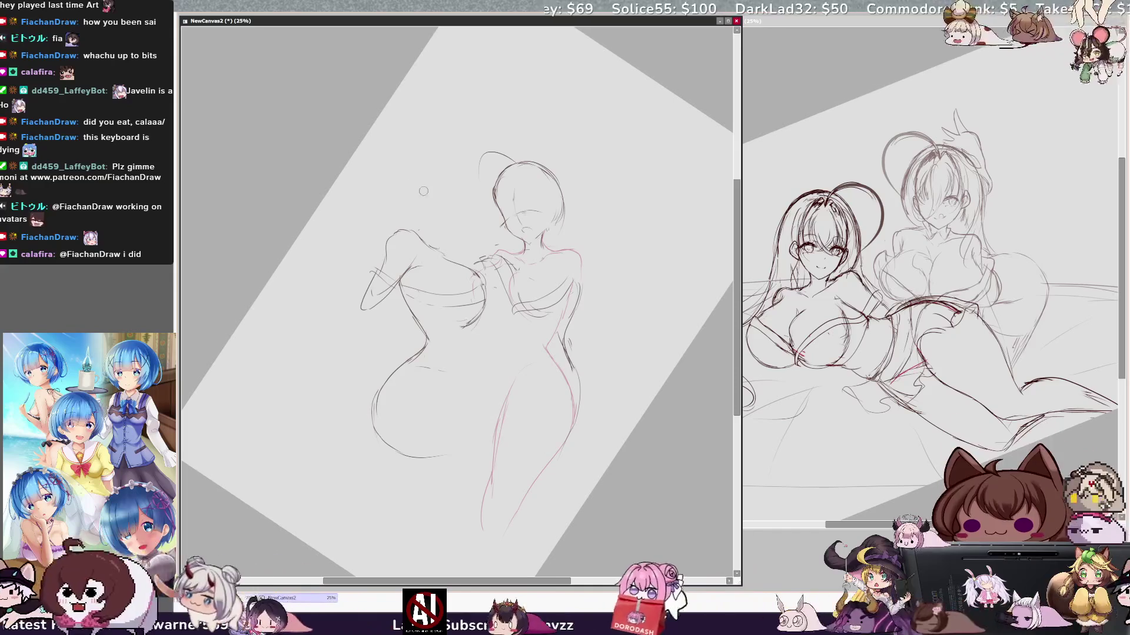
left_click_drag(408, 229, 396, 233)
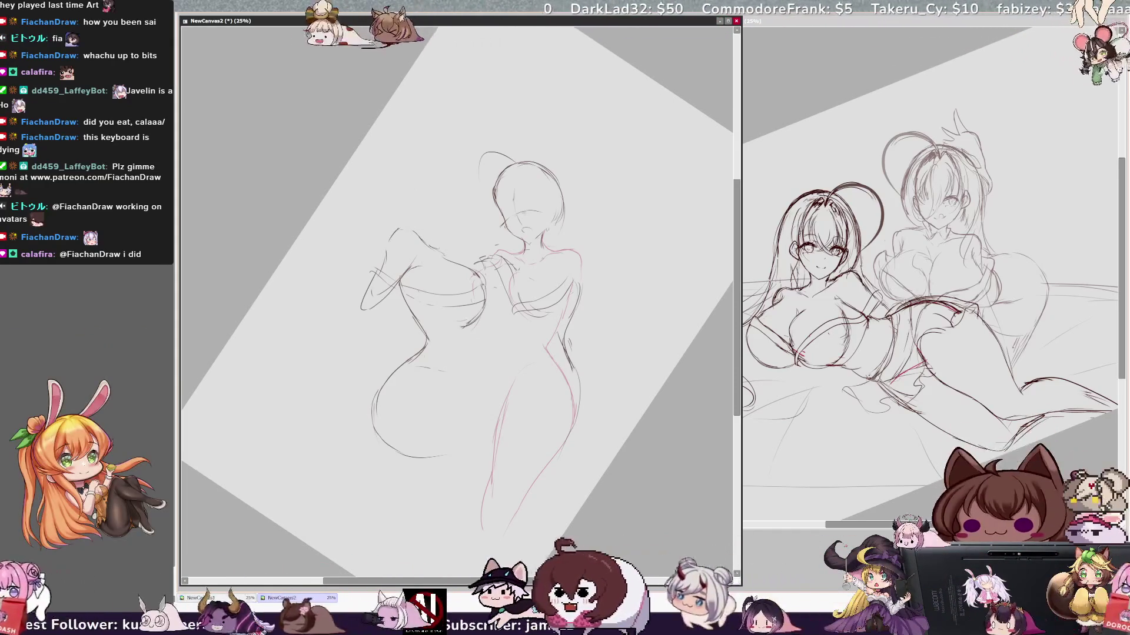
left_click_drag(419, 233, 391, 233)
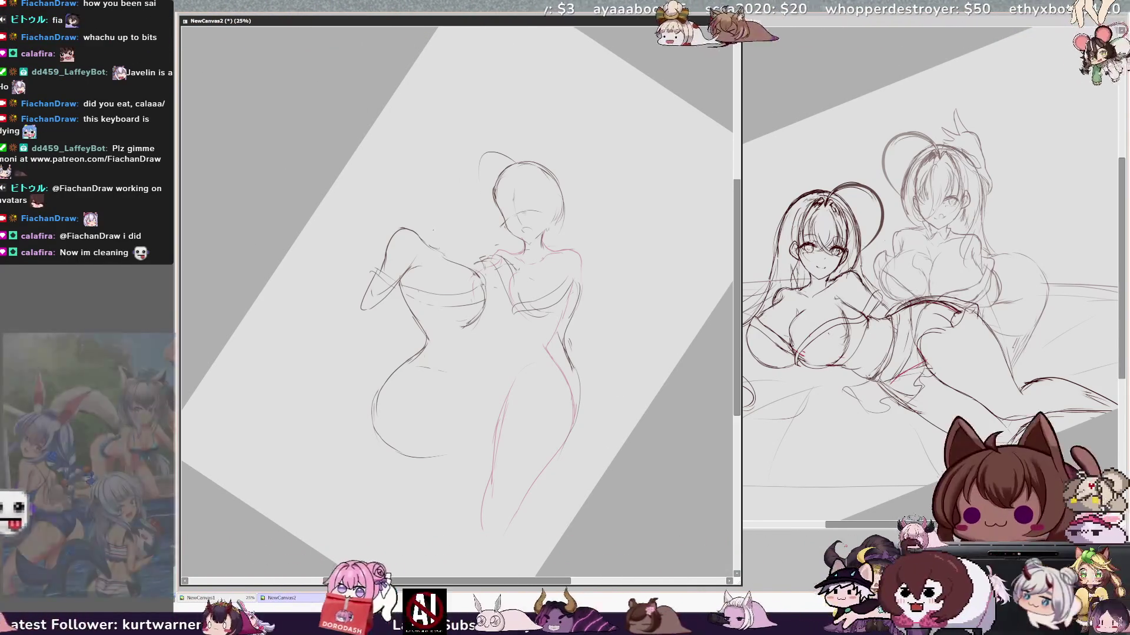
Sketch the right figure's neck line on the mirrored view, undoing a stray stroke
key("h")
left_click_drag(461, 172, 465, 219)
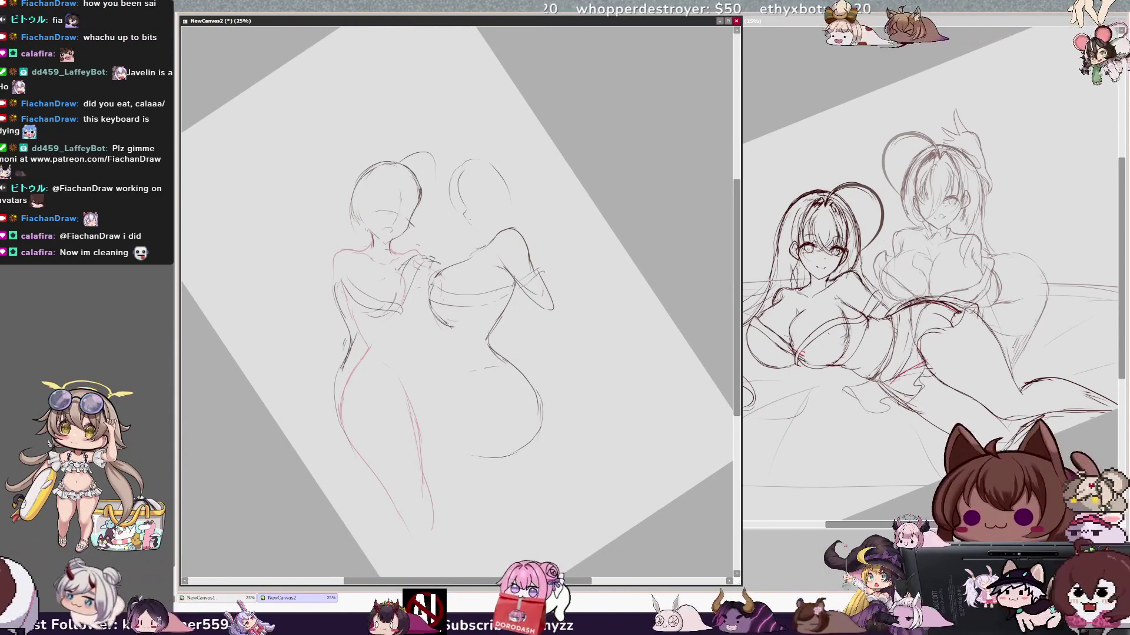
key("ctrl+z")
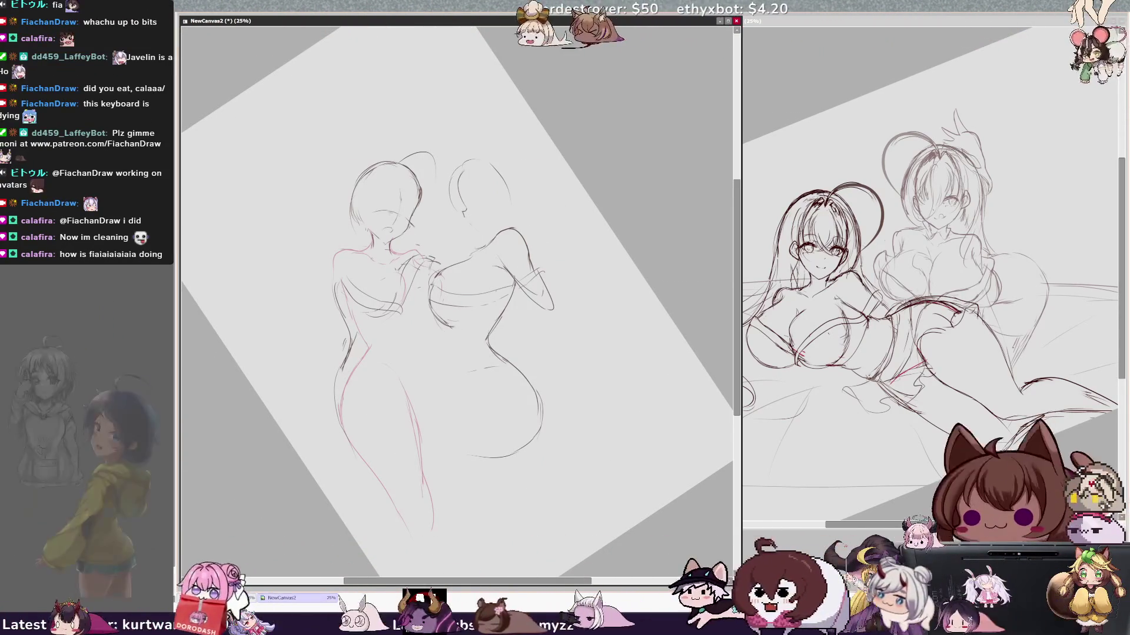
left_click_drag(503, 211, 488, 231)
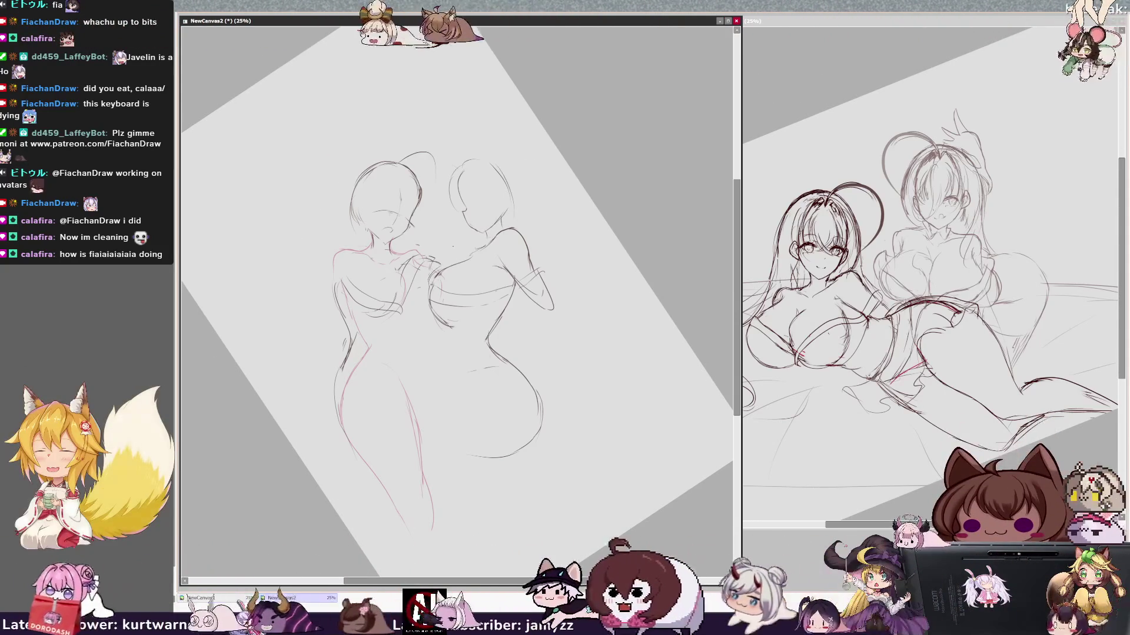
key("h")
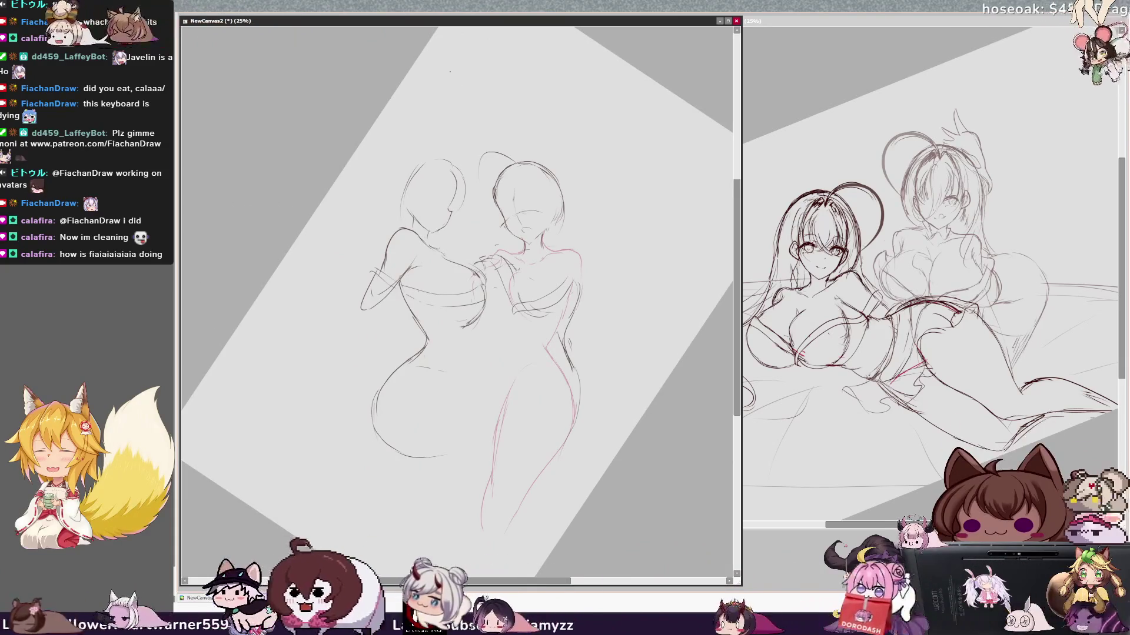
Draw a round head outline for the left figure on a tilted view
key("End")
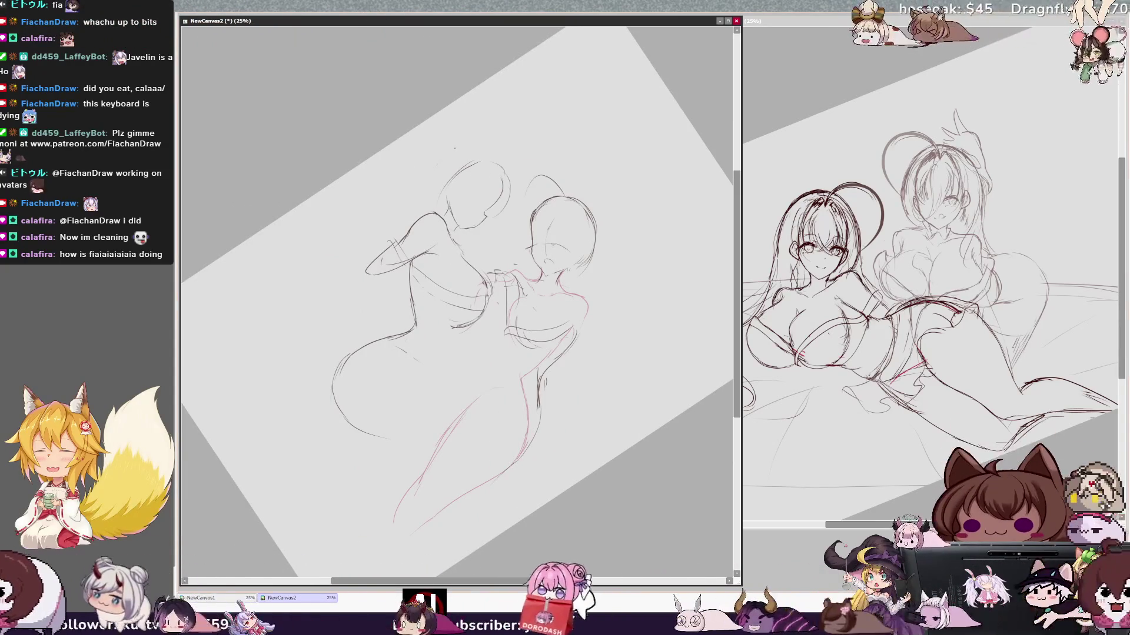
left_click_drag(428, 194, 533, 176)
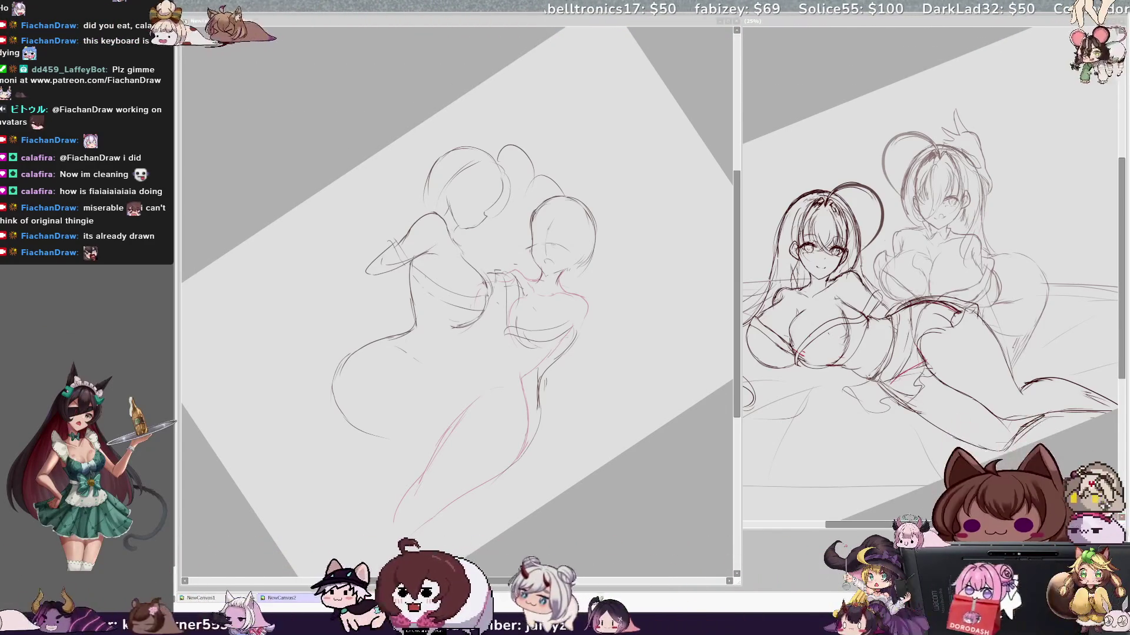
key("ctrl+Tab")
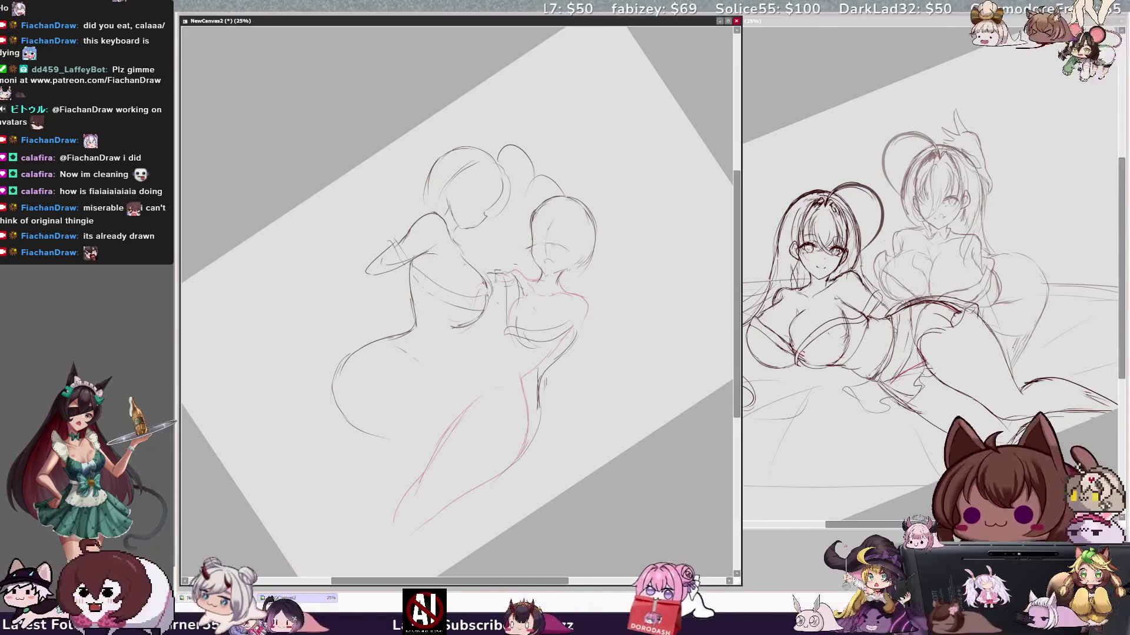
key("Delete")
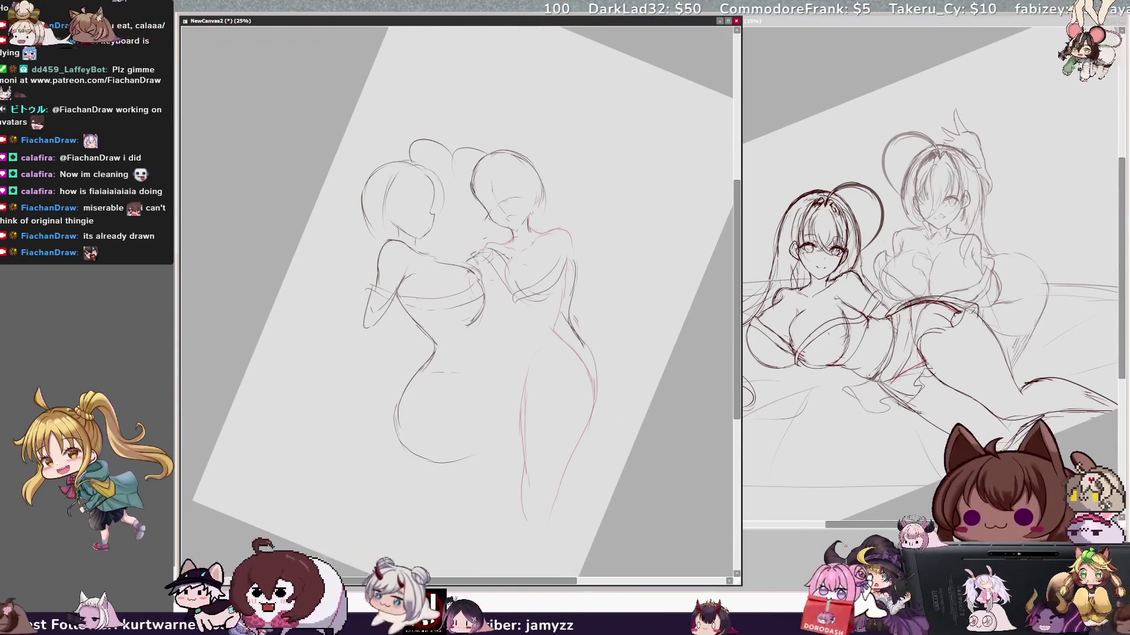
Refine the left figure's head outline with two more pencil strokes
left_click_drag(363, 213, 363, 238)
mouse_move(398, 160)
left_mouse_down()
mouse_move(362, 204)
mouse_move(358, 256)
left_mouse_up()
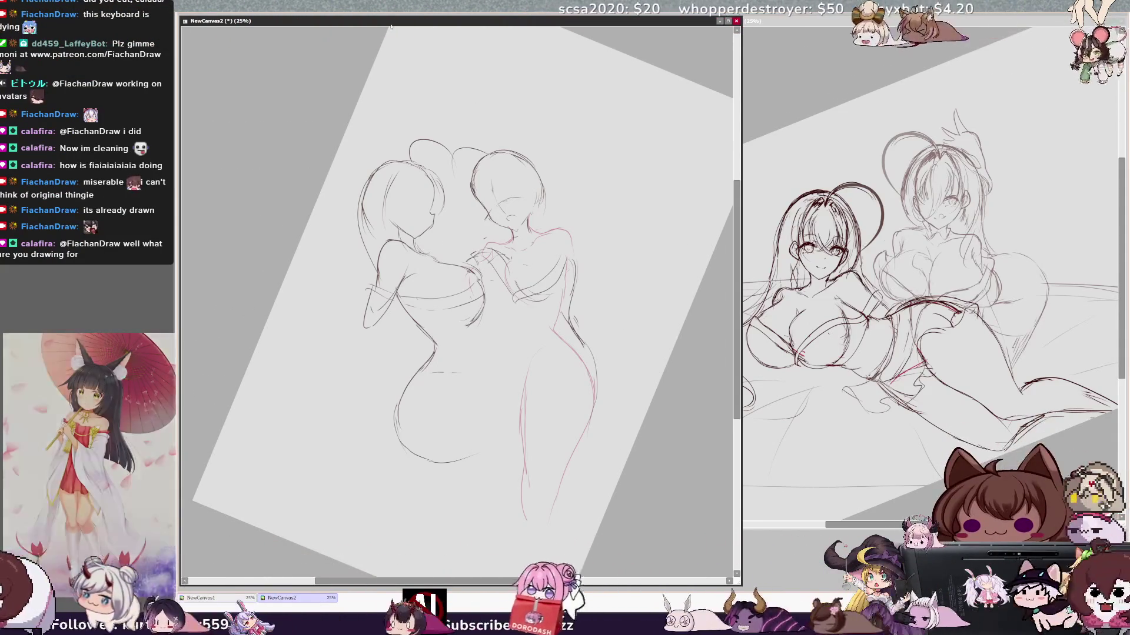
key("End")
key("End")
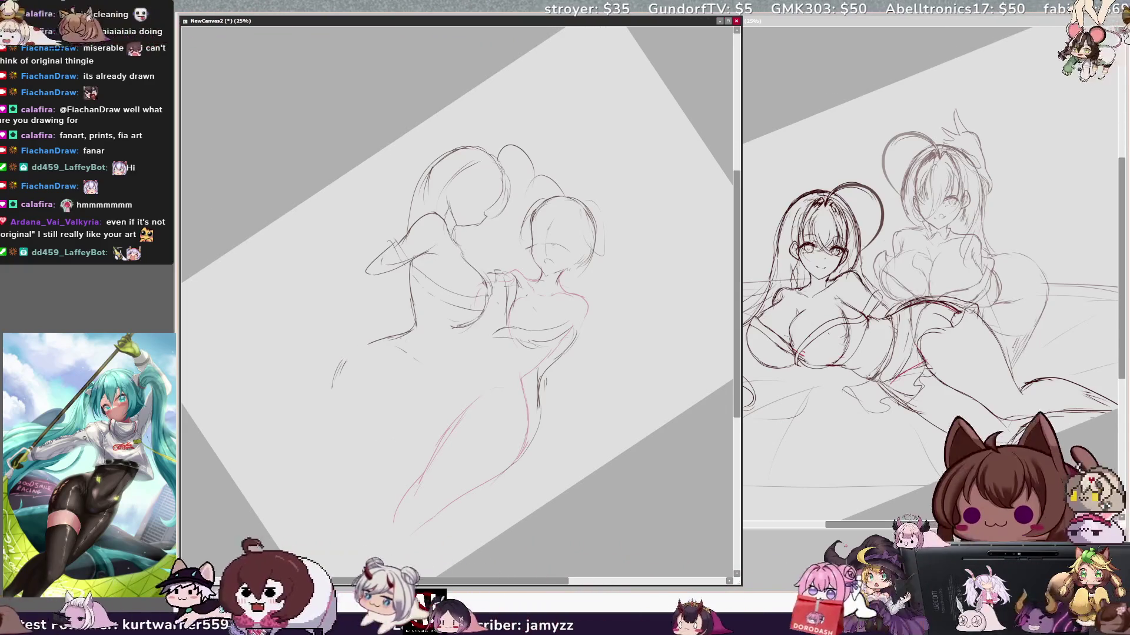
Erase part of the lower-left stroke and redraw the left figure's long body and hip curves
left_click_drag(342, 357, 363, 347)
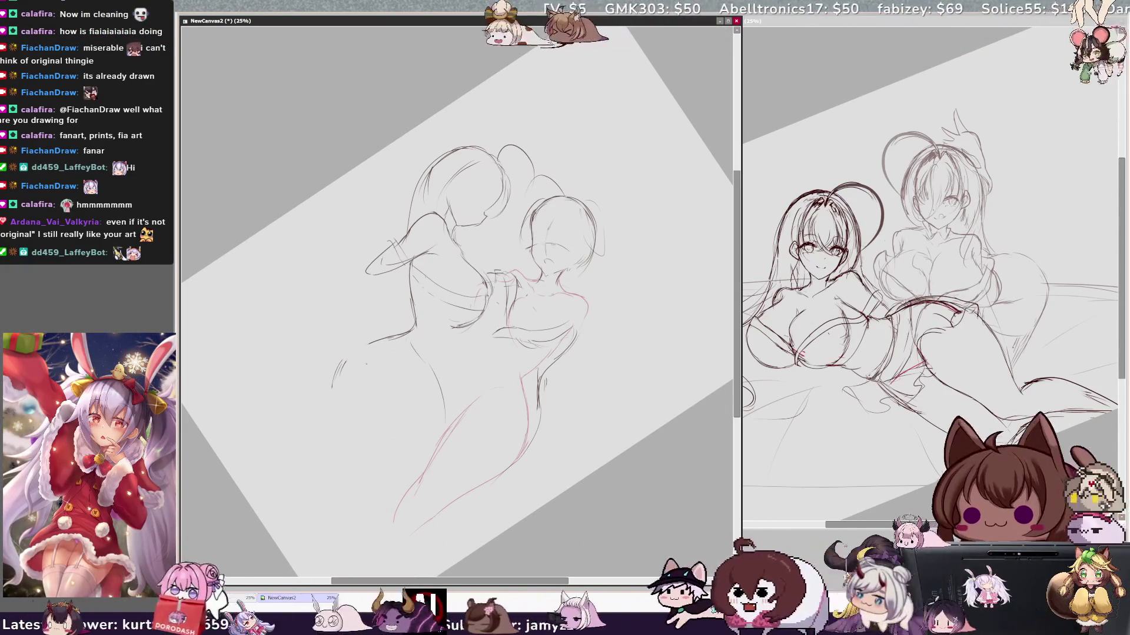
left_click_drag(357, 401, 455, 476)
mouse_move(347, 360)
left_mouse_down()
mouse_move(322, 390)
mouse_move(330, 423)
left_mouse_up()
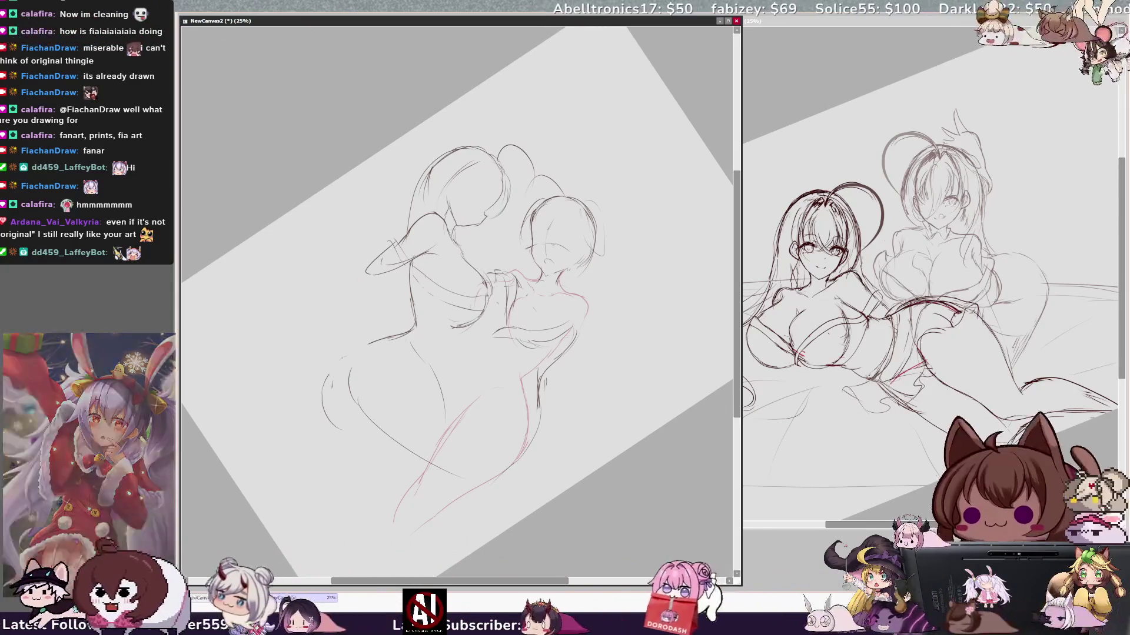
left_click_drag(344, 366, 319, 393)
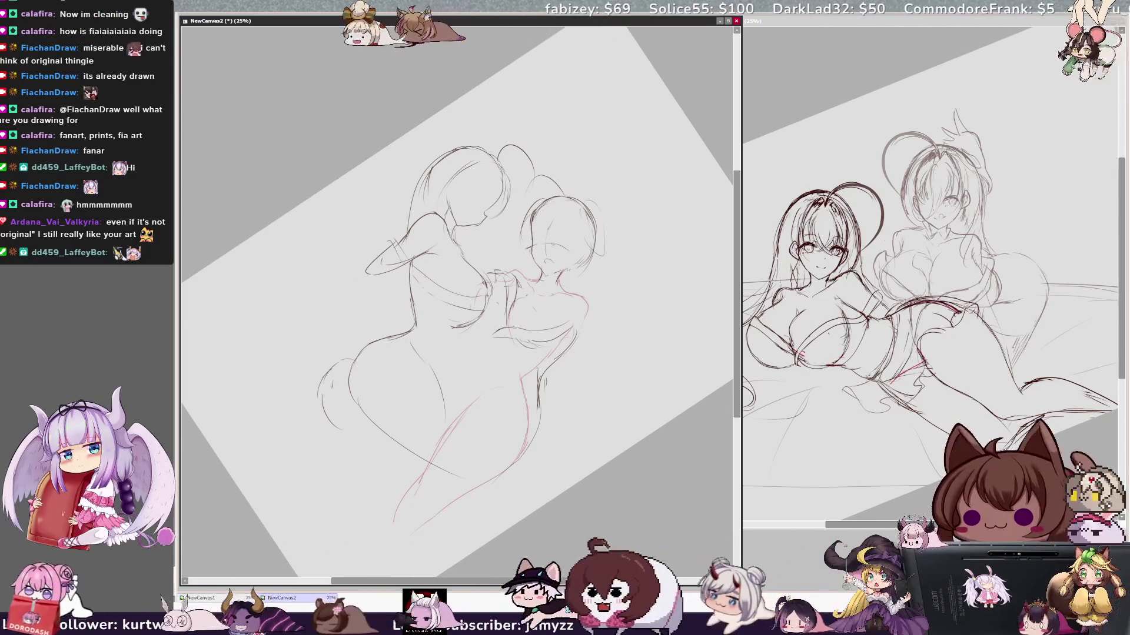
key("ctrl+z")
key("ctrl+z")
left_click_drag(321, 422, 358, 442)
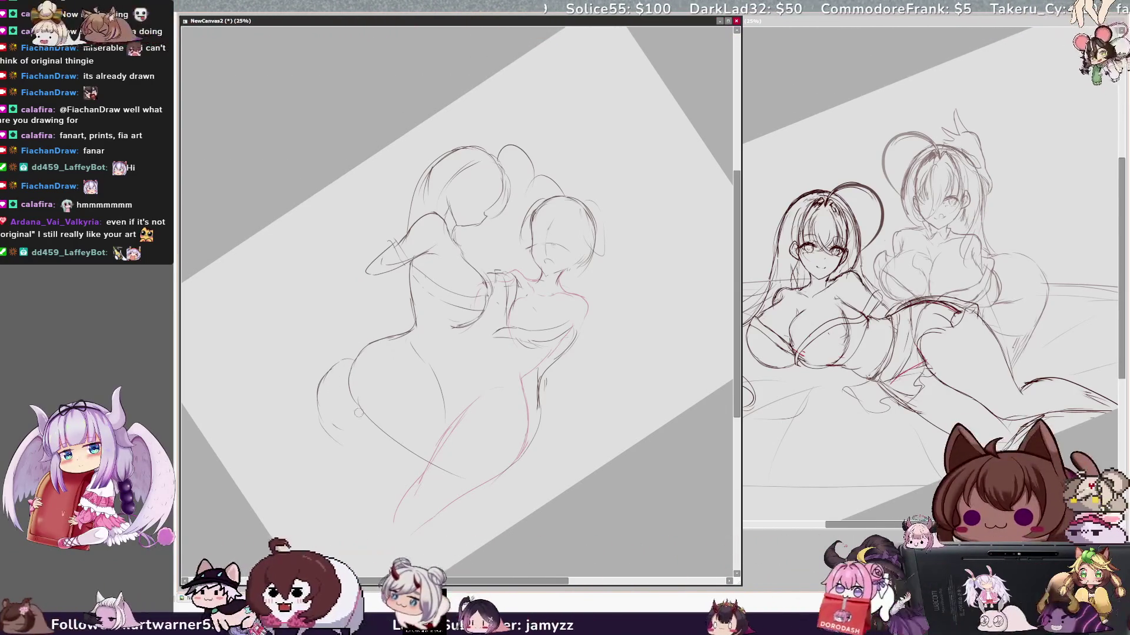
left_click_drag(359, 355, 357, 402)
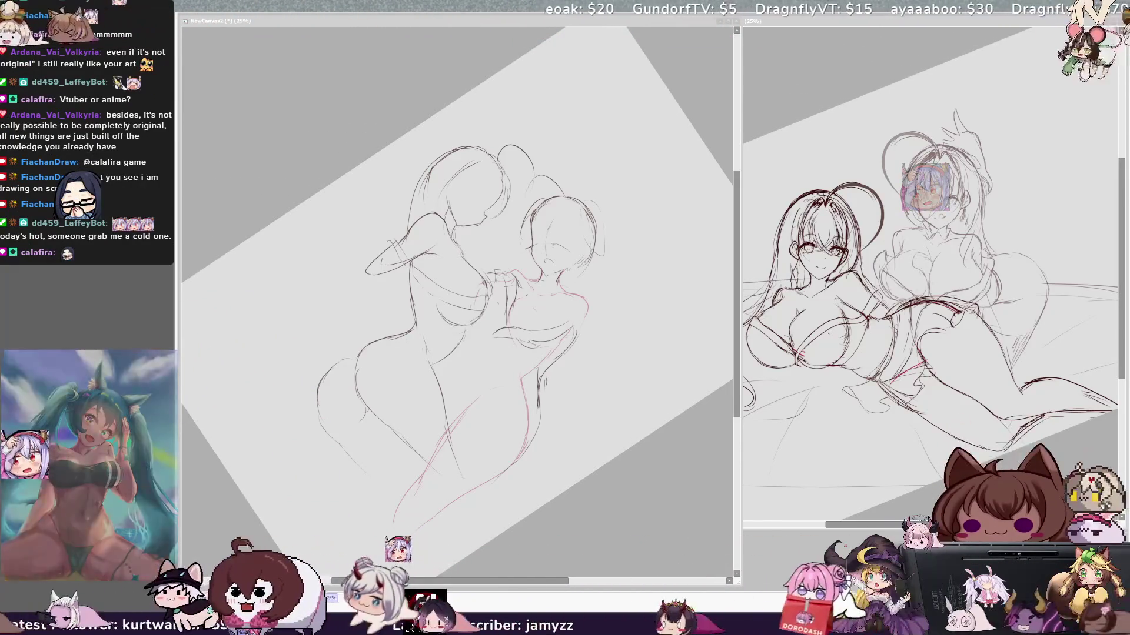
key("alt+Tab")
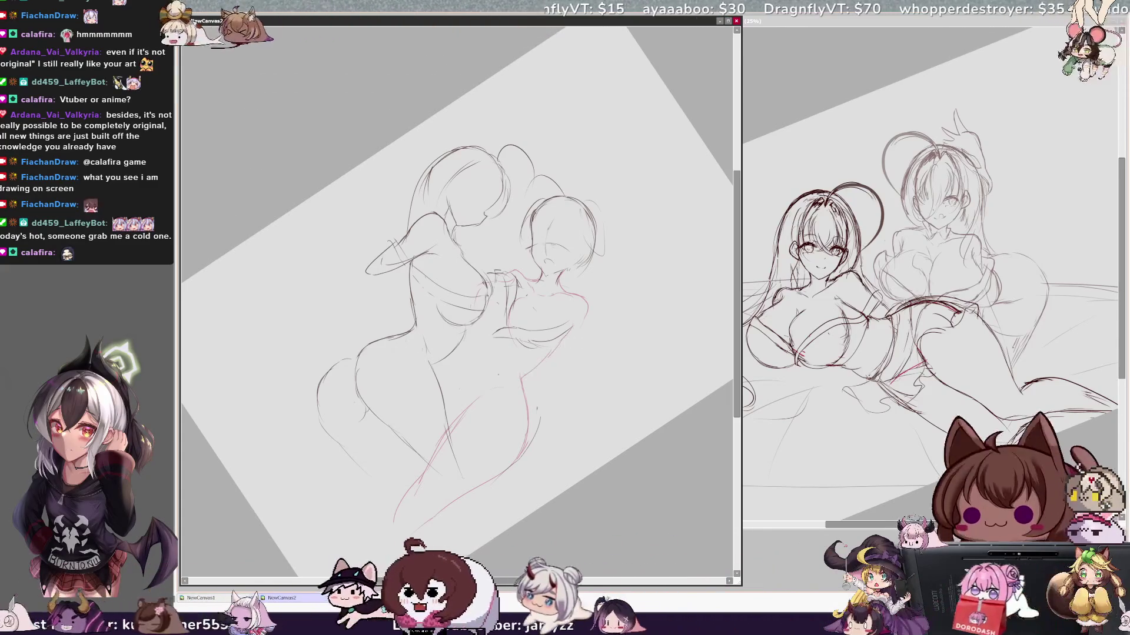
key("End")
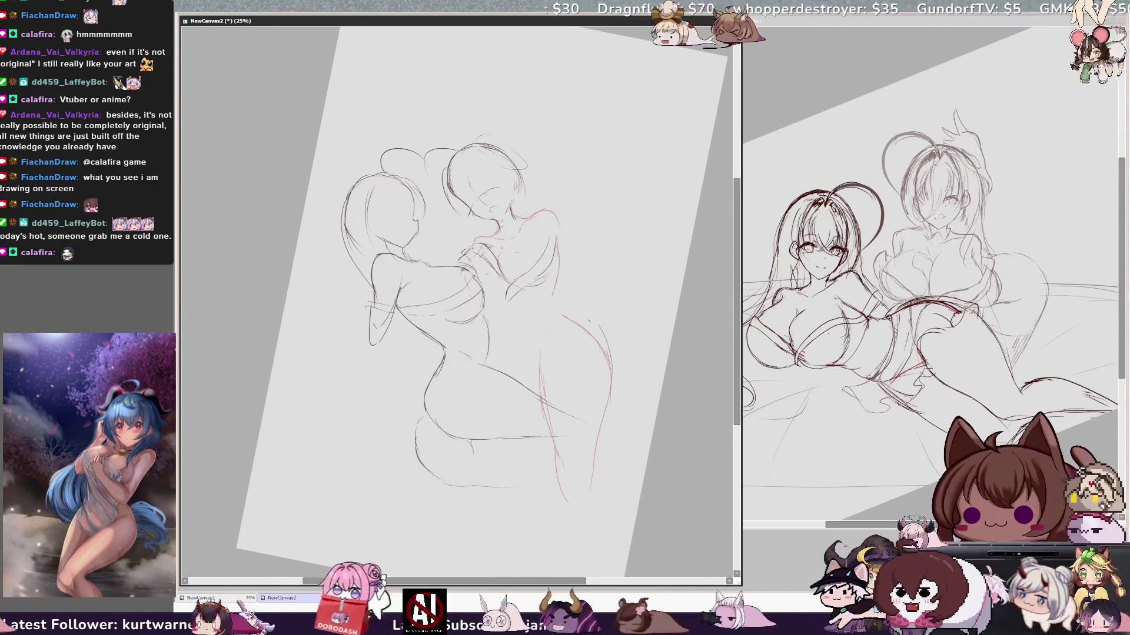
Extend the right figure's side contour and sketch red construction lines for the leg
left_click_drag(556, 263, 565, 316)
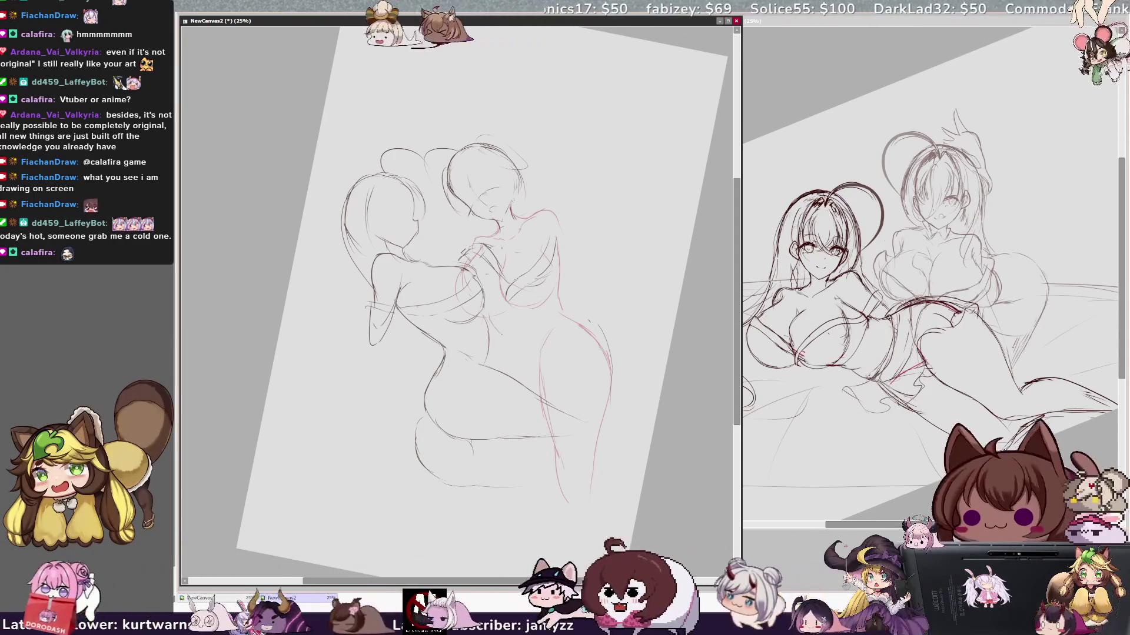
left_click_drag(497, 346, 530, 458)
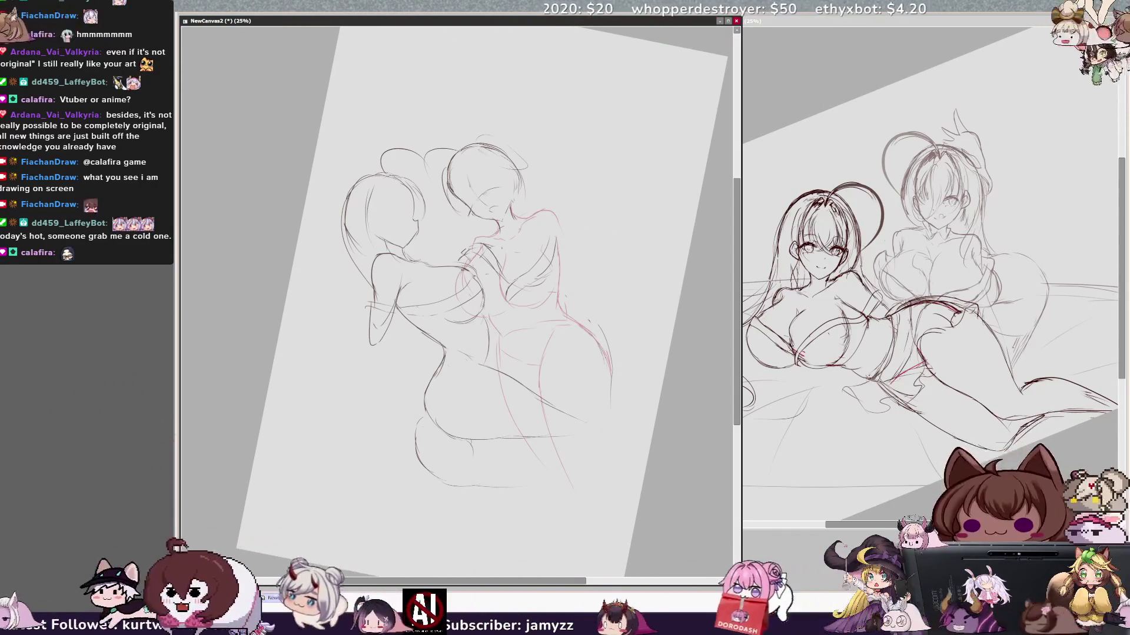
left_click_drag(604, 437, 600, 471)
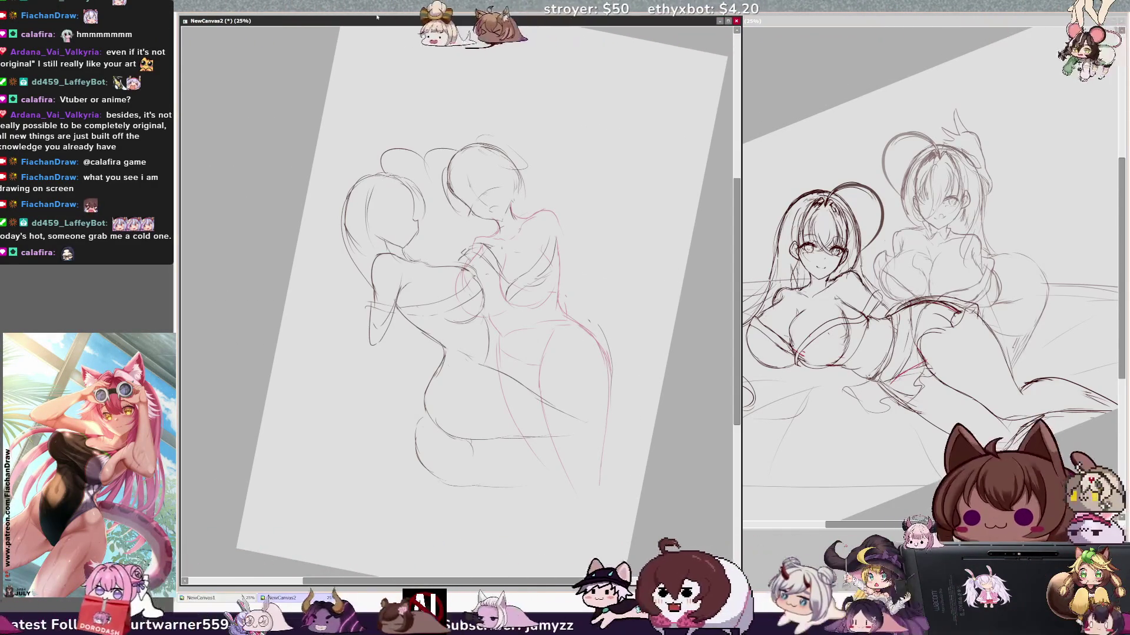
Sketch the left figure's waist, back, hip and rough ear lines above her head
key("Delete")
left_click_drag(418, 341, 368, 360)
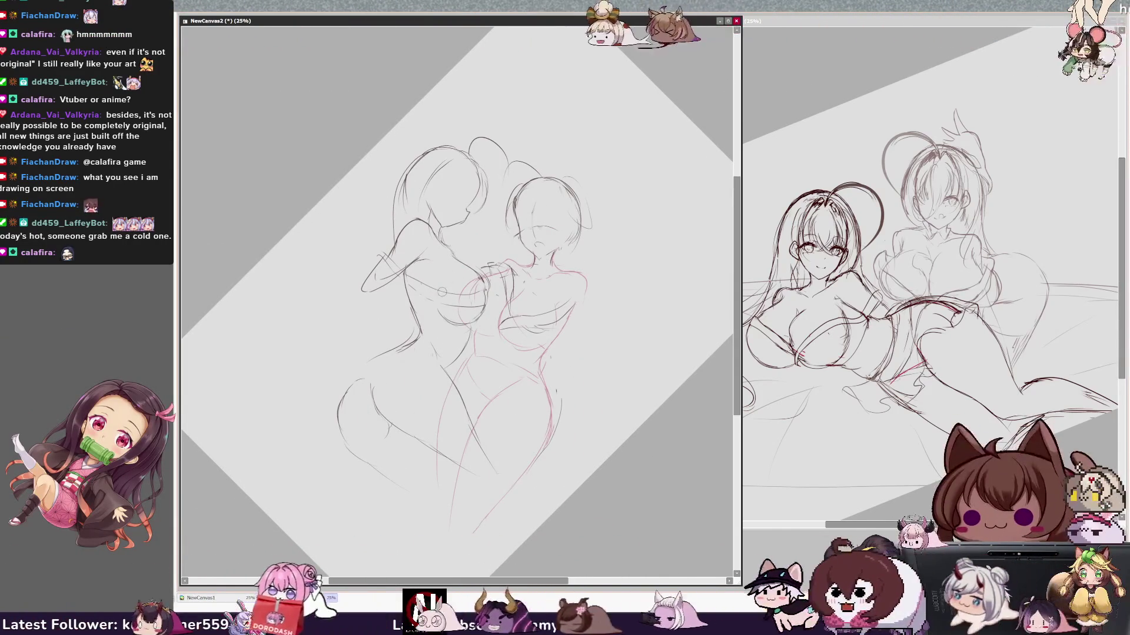
left_click_drag(417, 301, 410, 327)
left_click_drag(371, 371, 370, 390)
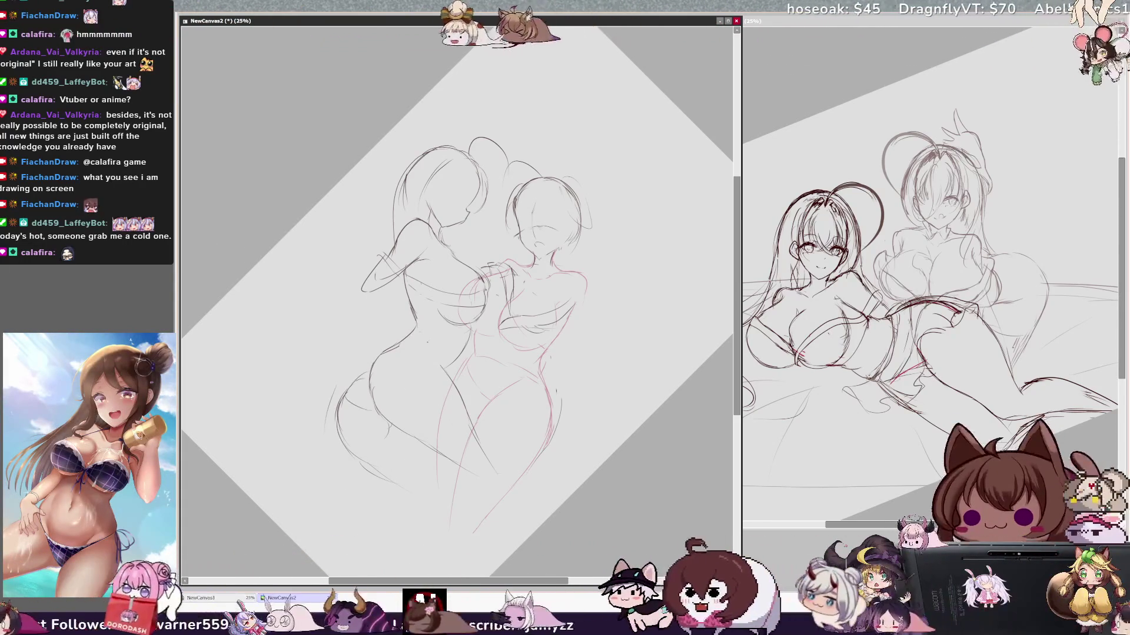
mouse_move(486, 92)
left_mouse_down()
mouse_move(442, 138)
mouse_move(518, 154)
left_mouse_up()
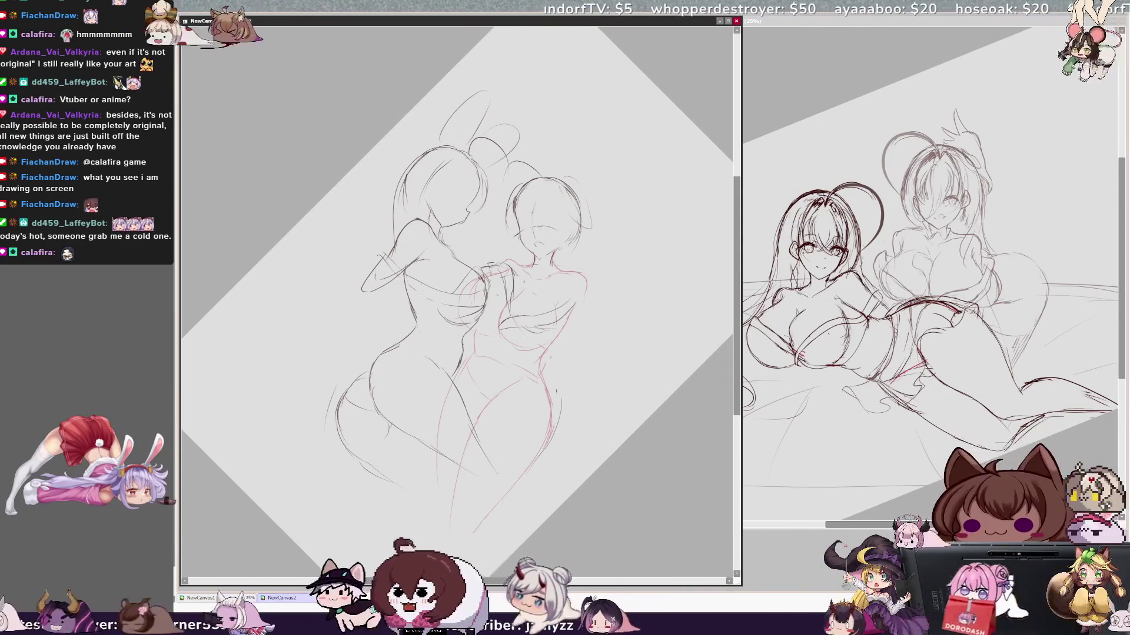
key("h")
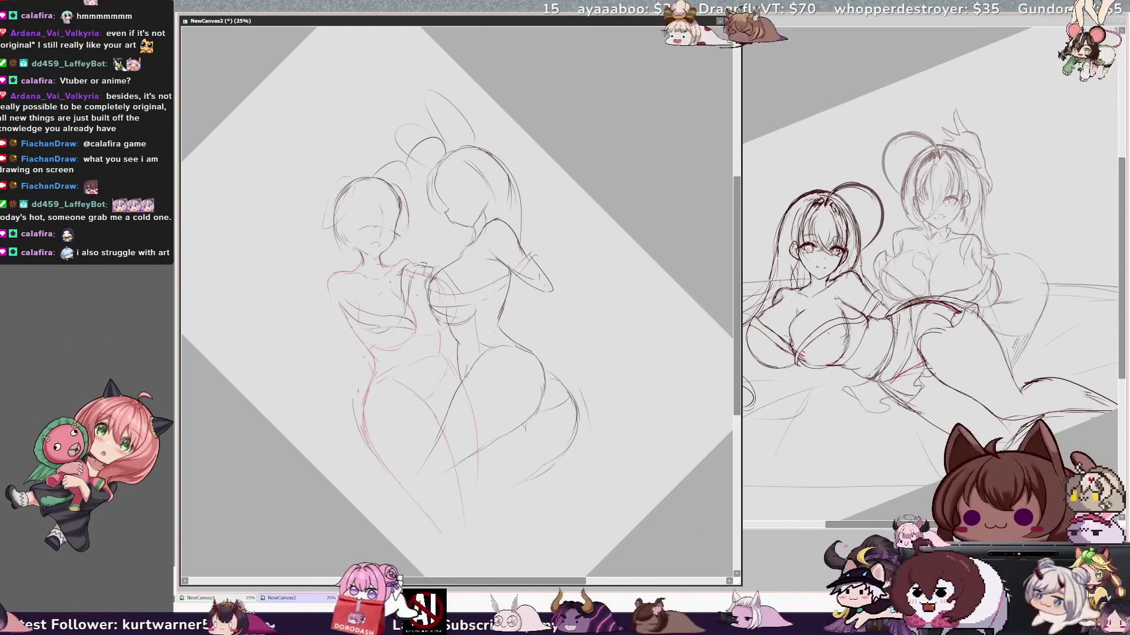
Flip the canvas view back to its normal, un-mirrored orientation
key("h")
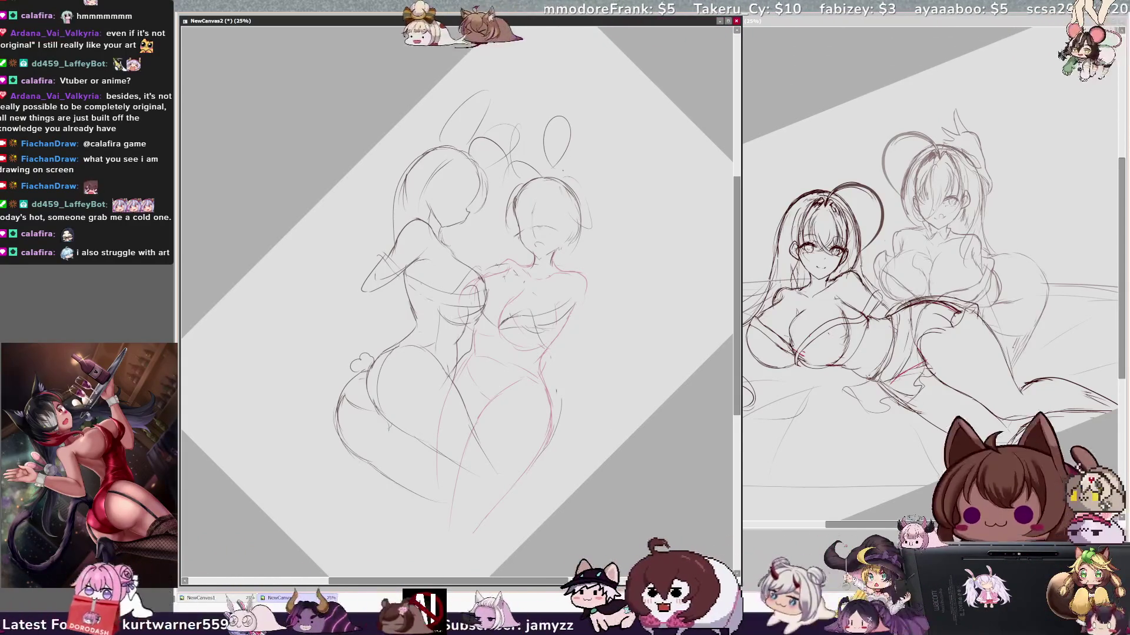
Tilt the canvas view clockwise for sketching the hips and legs
key("End")
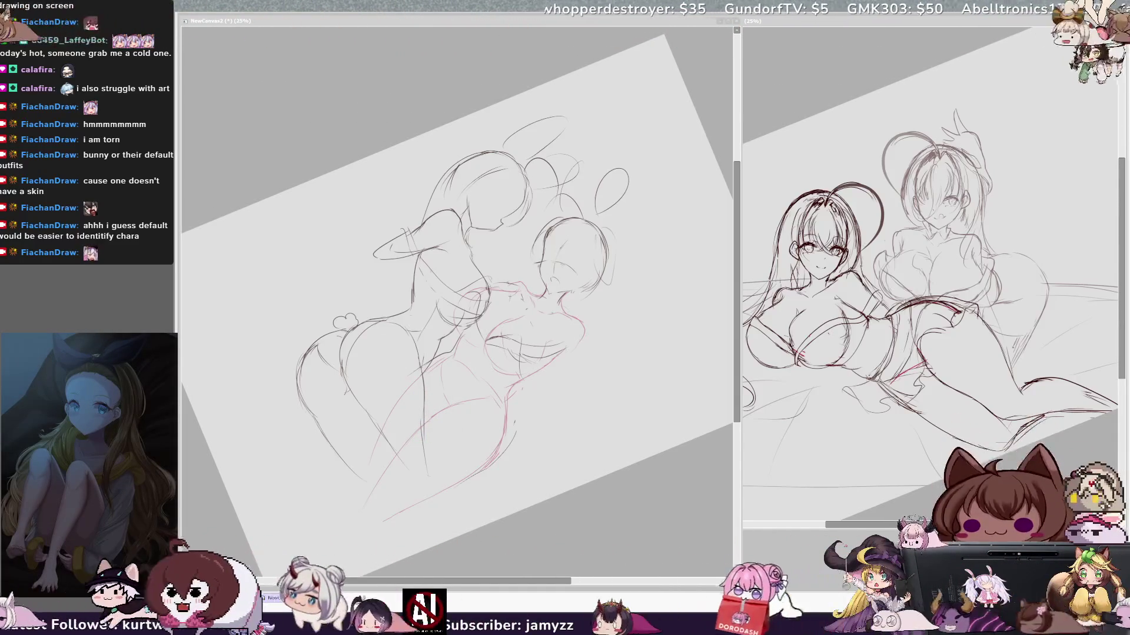
On the sketch canvas, add rough lower-body strokes and a long leg curve in the mirrored view
key("ctrl+Tab")
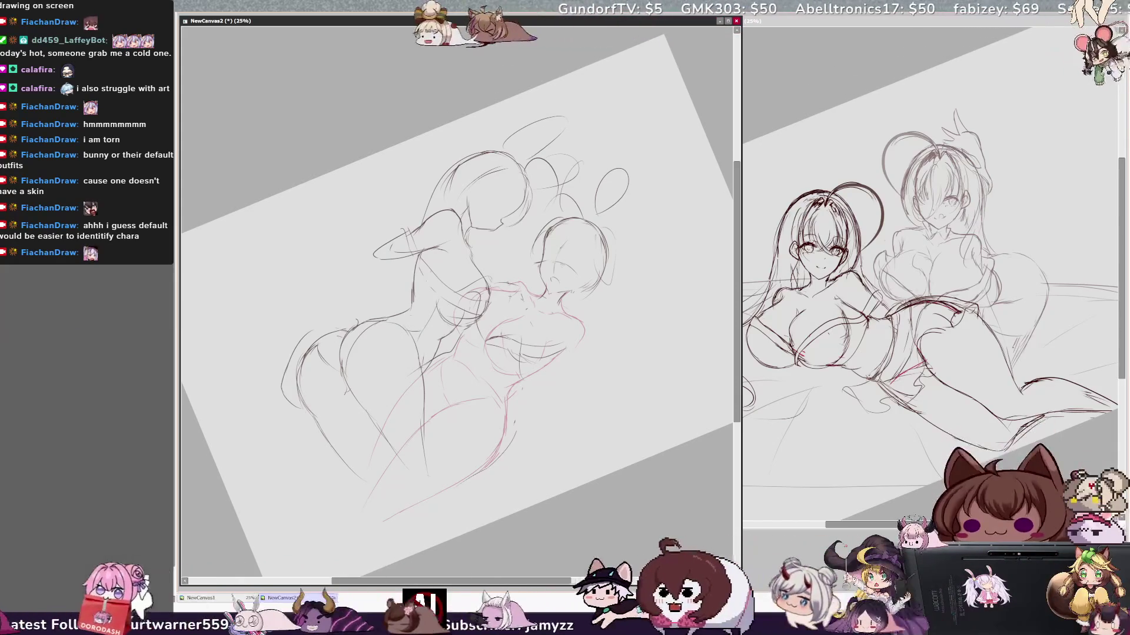
mouse_move(286, 397)
left_mouse_down()
mouse_move(293, 382)
mouse_move(363, 366)
left_mouse_up()
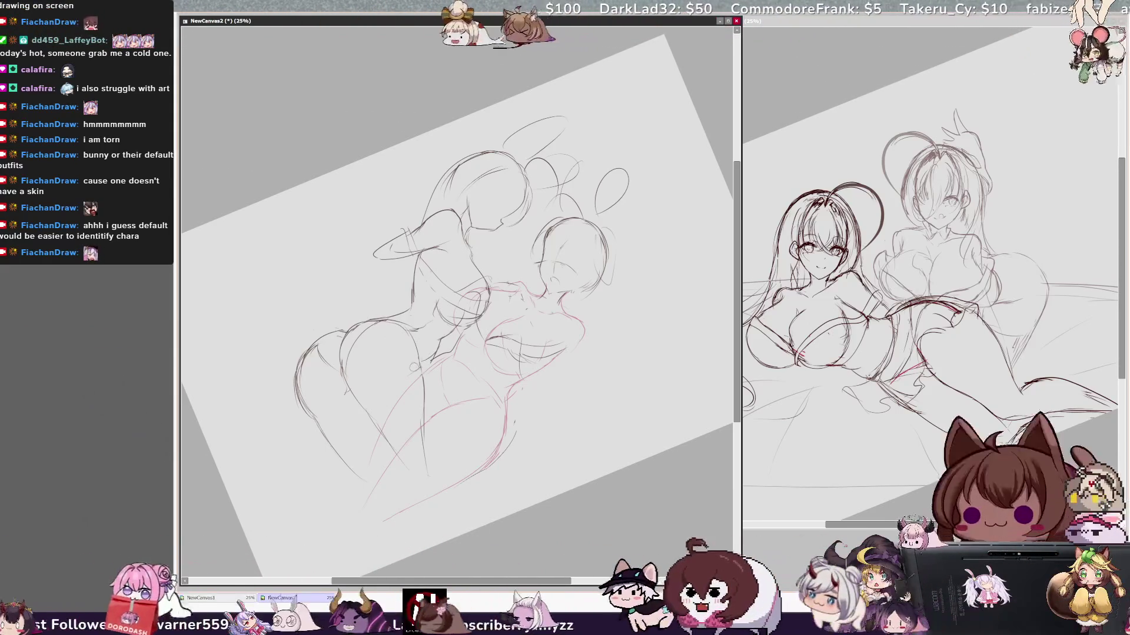
key("h")
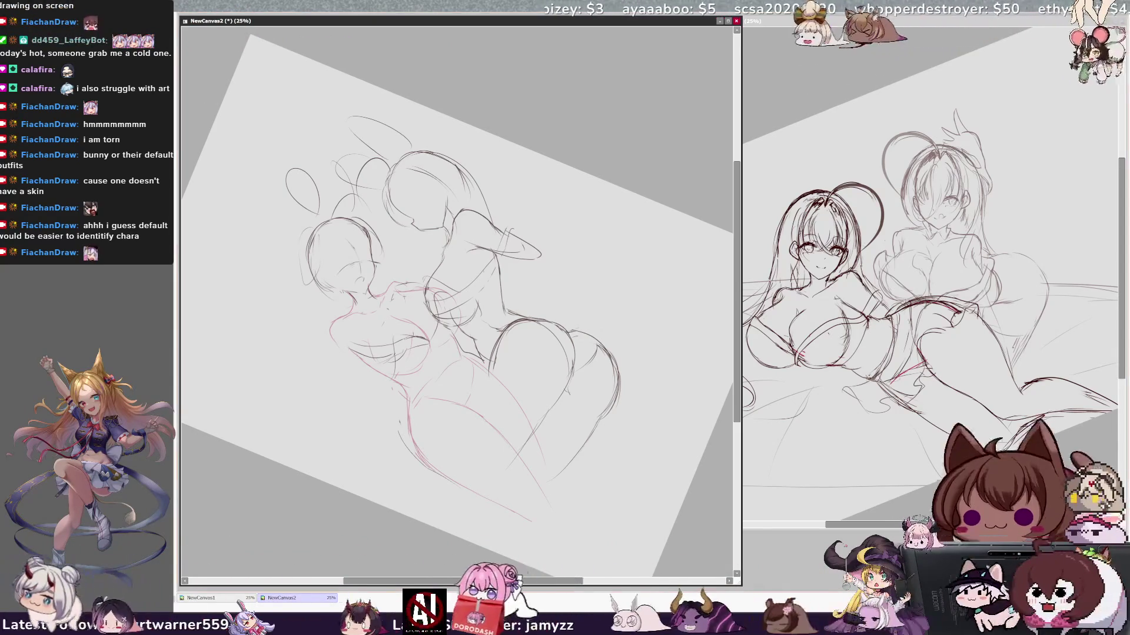
left_click_drag(471, 382, 553, 567)
Undo the stray oval and return the view to un-mirrored and upright
key("ctrl+z")
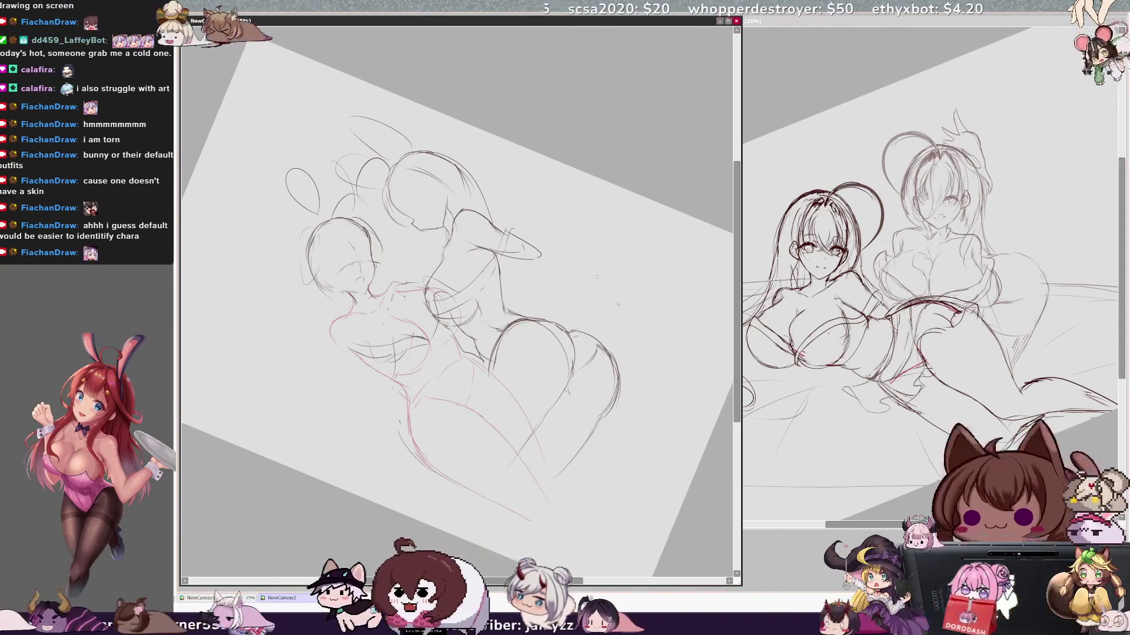
key("h")
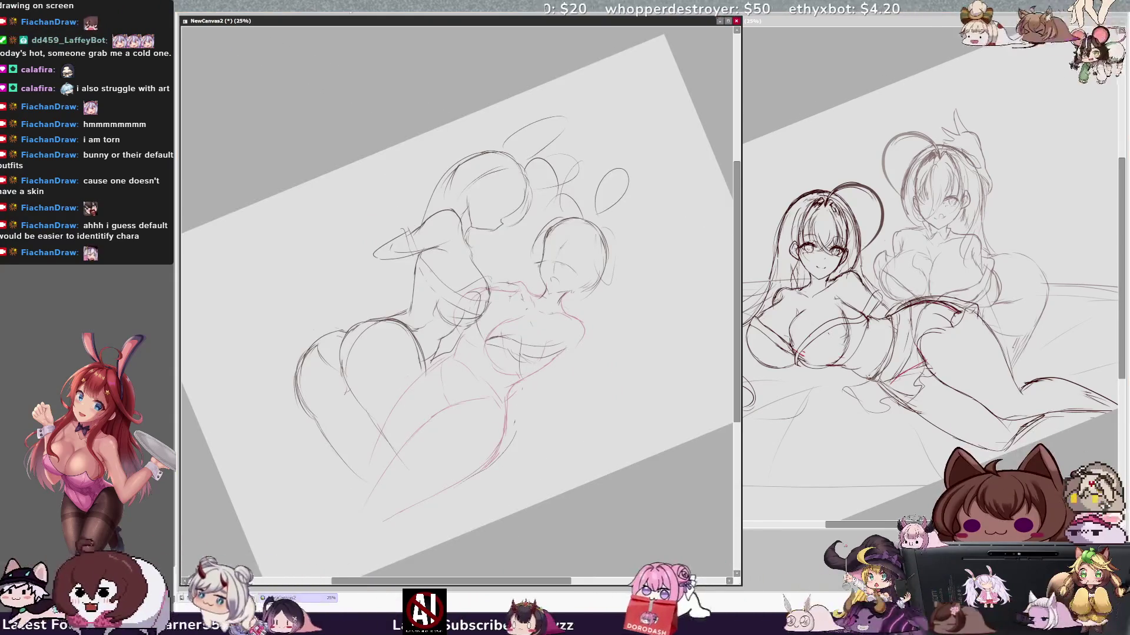
key("Delete")
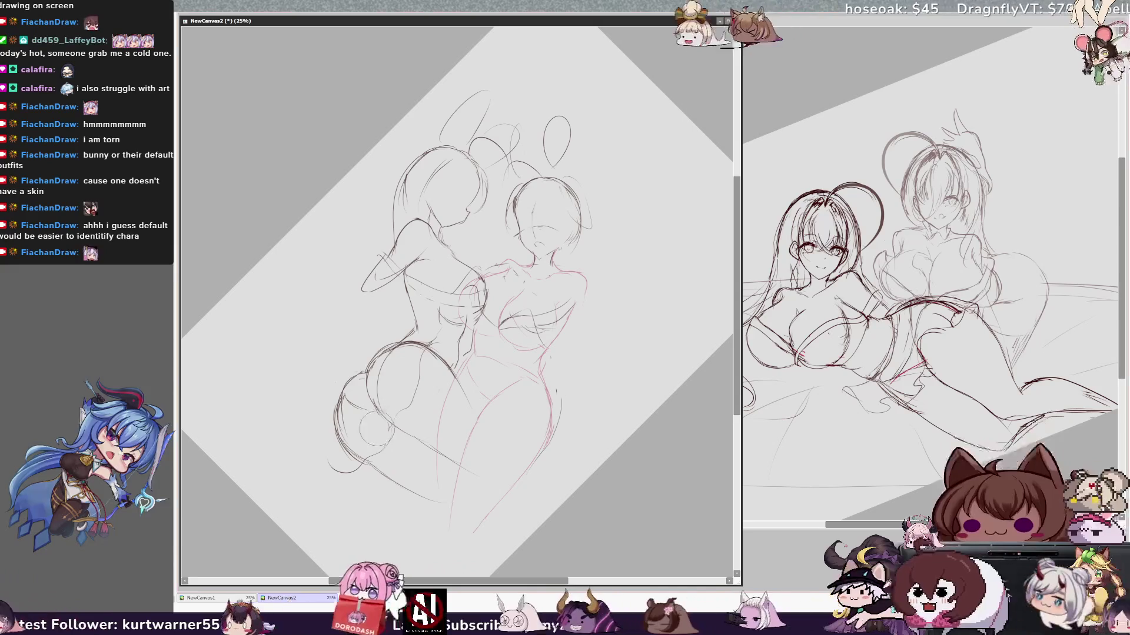
Drop the misplaced hip circle and refine the left figure's hip with a blue curve
key("ctrl+z")
mouse_move(383, 328)
left_mouse_down()
mouse_move(346, 376)
mouse_move(415, 353)
left_mouse_up()
key("ctrl+z")
key("ctrl+z")
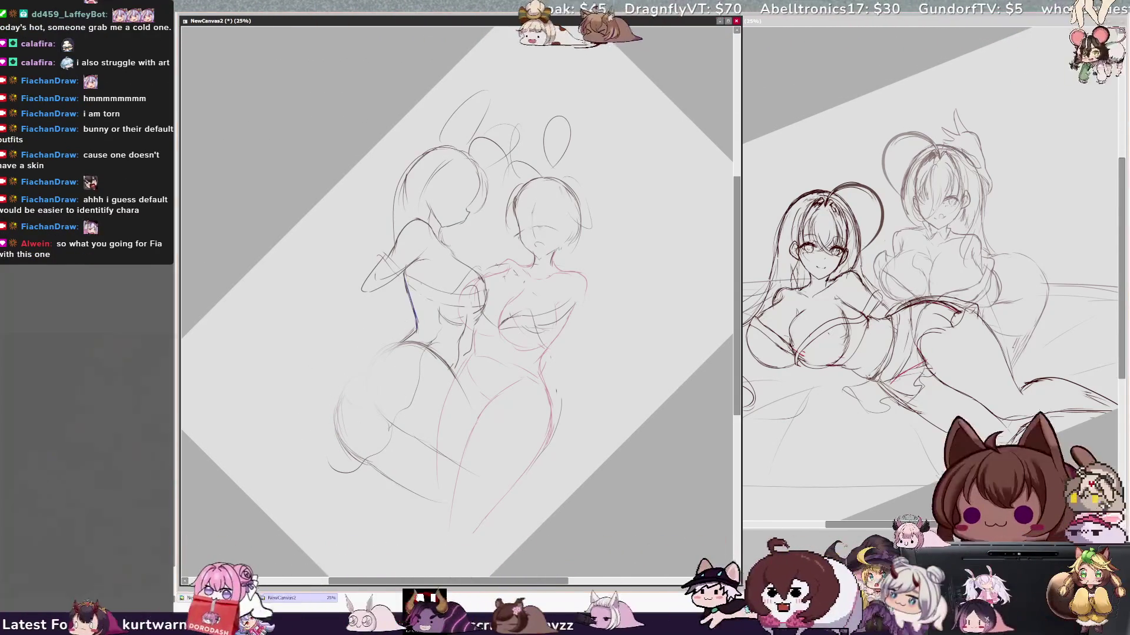
left_click_drag(412, 336, 381, 372)
With the view turned sideways, trace a blue line along the left figure's top contour
left_click_drag(410, 69, 336, 308)
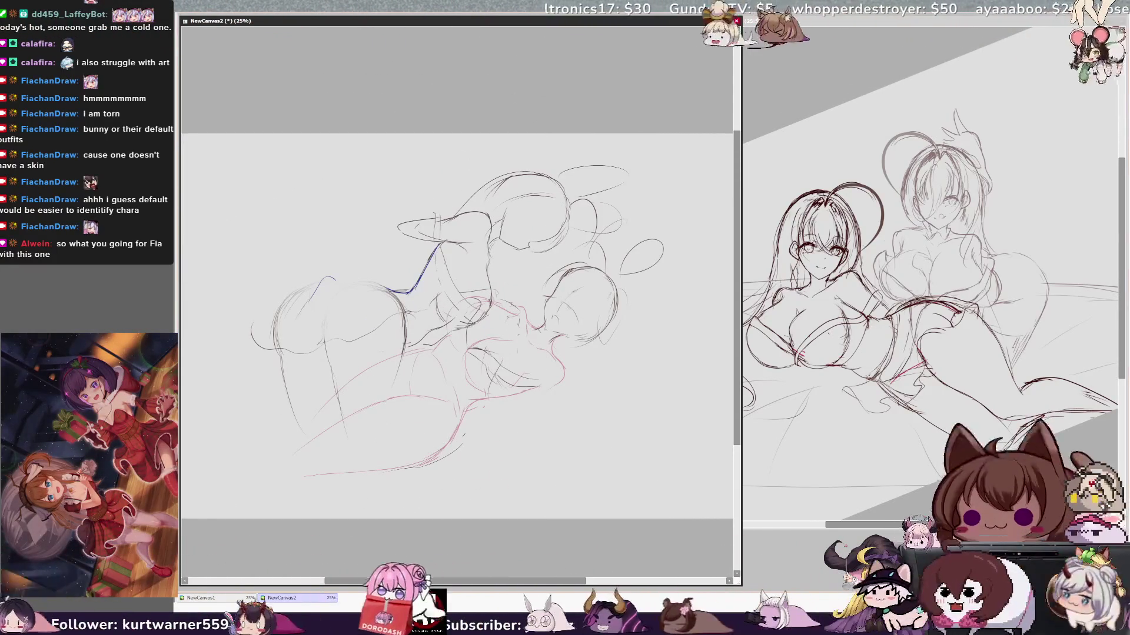
left_click_drag(253, 320, 334, 279)
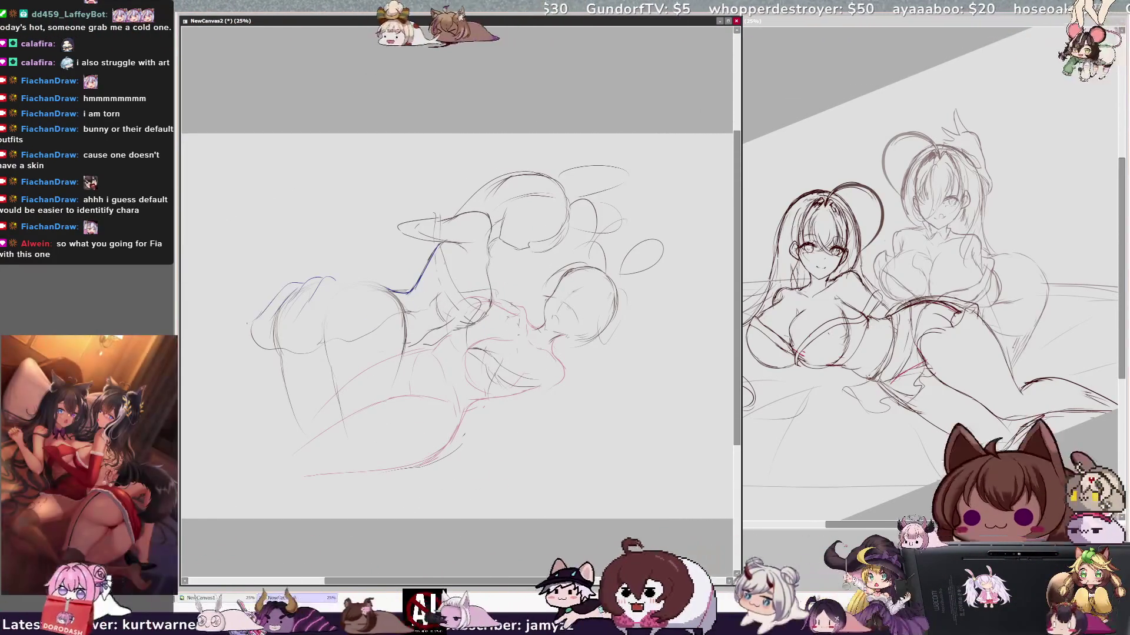
mouse_move(335, 279)
left_mouse_down()
mouse_move(336, 307)
mouse_move(343, 276)
mouse_move(376, 307)
left_mouse_up()
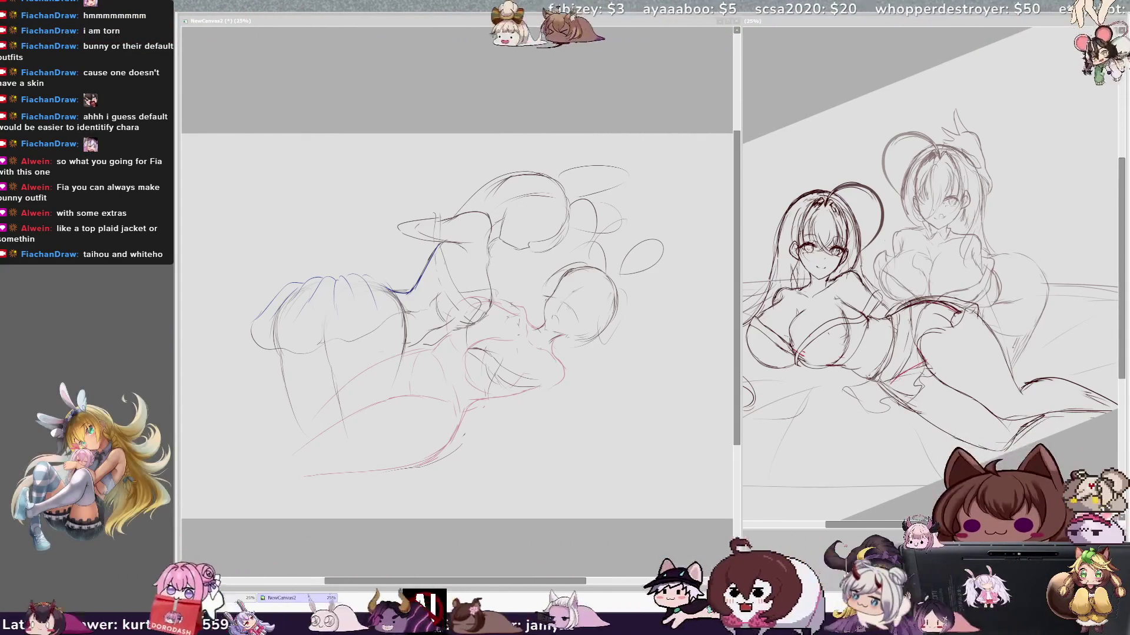
With the figures upright, redraw the left figure's ear as a loop, then turn the view sideways
key("Delete")
key("Delete")
key("Delete")
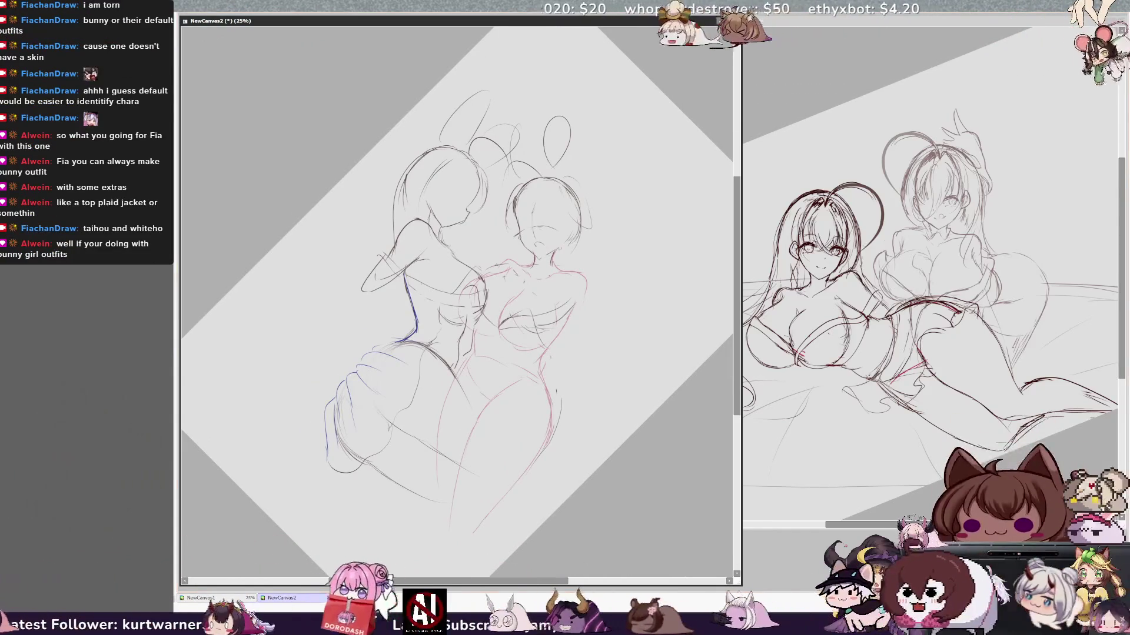
mouse_move(449, 95)
left_mouse_down()
mouse_move(478, 126)
mouse_move(559, 112)
mouse_move(570, 137)
left_mouse_up()
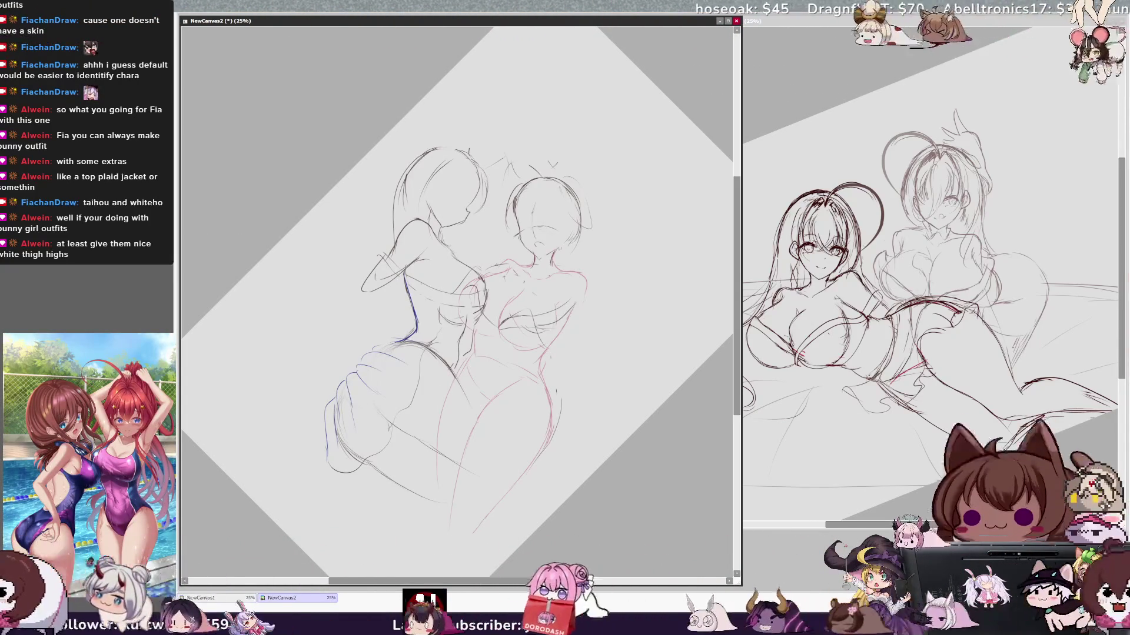
key("Home")
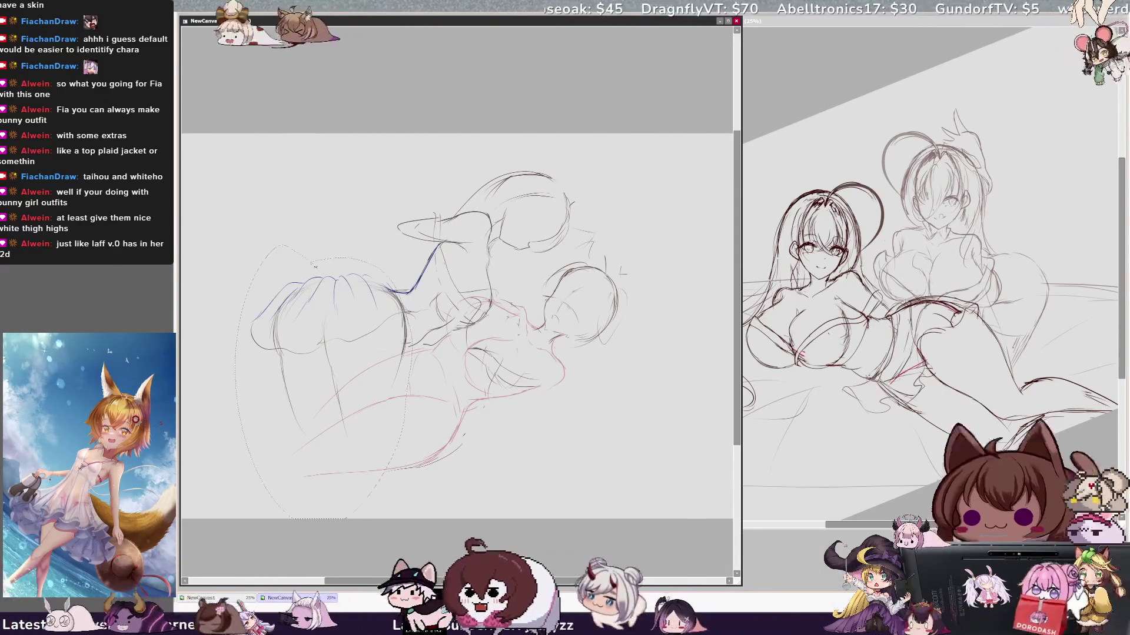
Transform the left figure's strokes, rotating and shifting them into a better position
key("ctrl+t")
left_click_drag(513, 390, 490, 432)
left_click_drag(373, 393, 383, 380)
left_click_drag(560, 340, 558, 296)
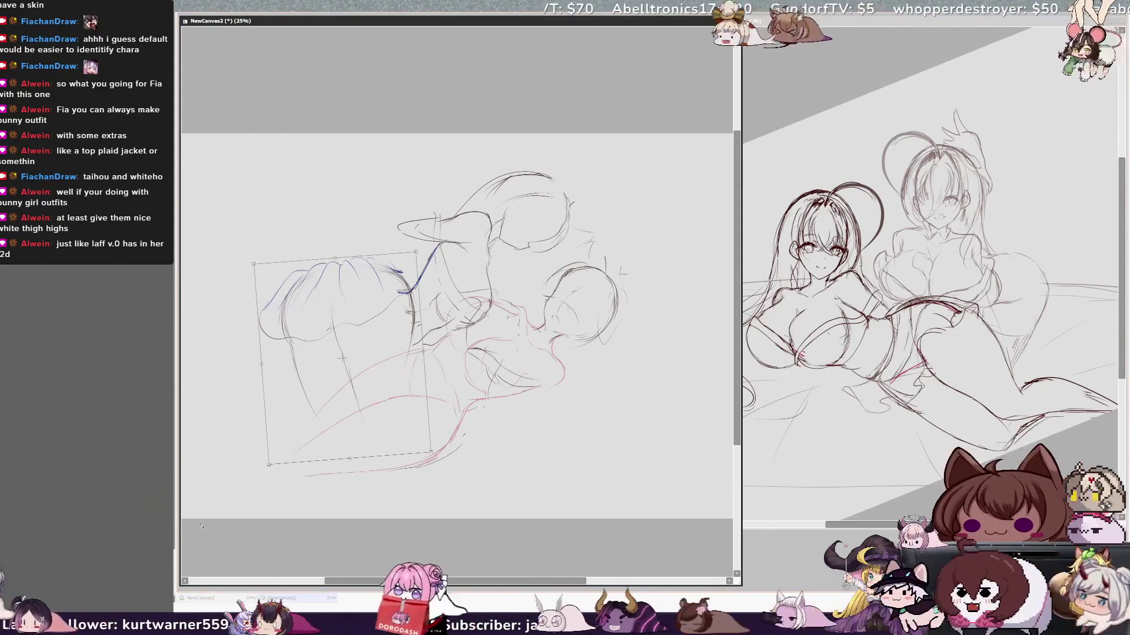
left_click_drag(233, 525, 259, 532)
mouse_move(401, 408)
left_mouse_down()
mouse_move(410, 430)
mouse_move(395, 424)
left_mouse_up()
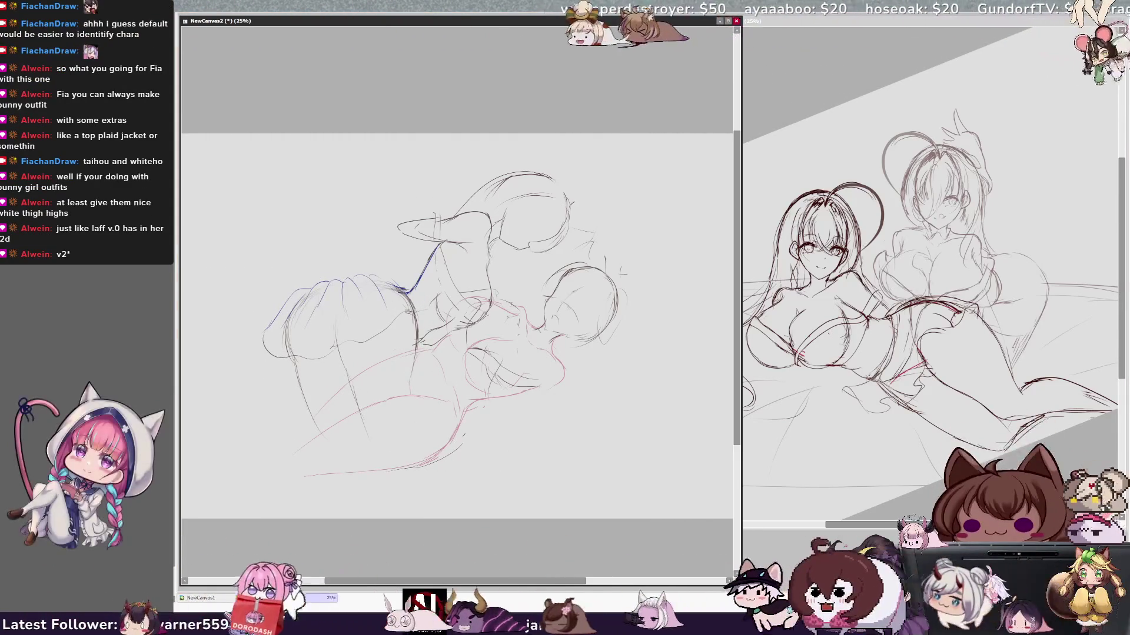
Redraw the rounded hip, a wavy skirt frill and two leg lines below the skirt
mouse_move(259, 353)
left_mouse_down()
mouse_move(277, 306)
mouse_move(264, 271)
mouse_move(282, 318)
mouse_move(271, 344)
mouse_move(337, 354)
left_mouse_up()
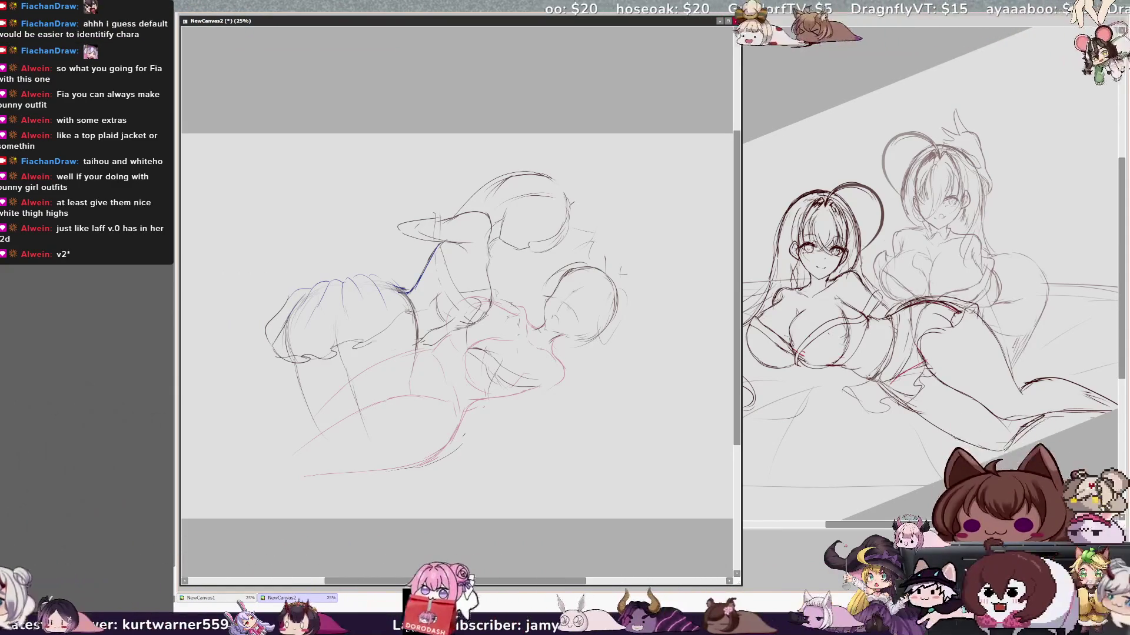
left_click_drag(411, 313, 353, 348)
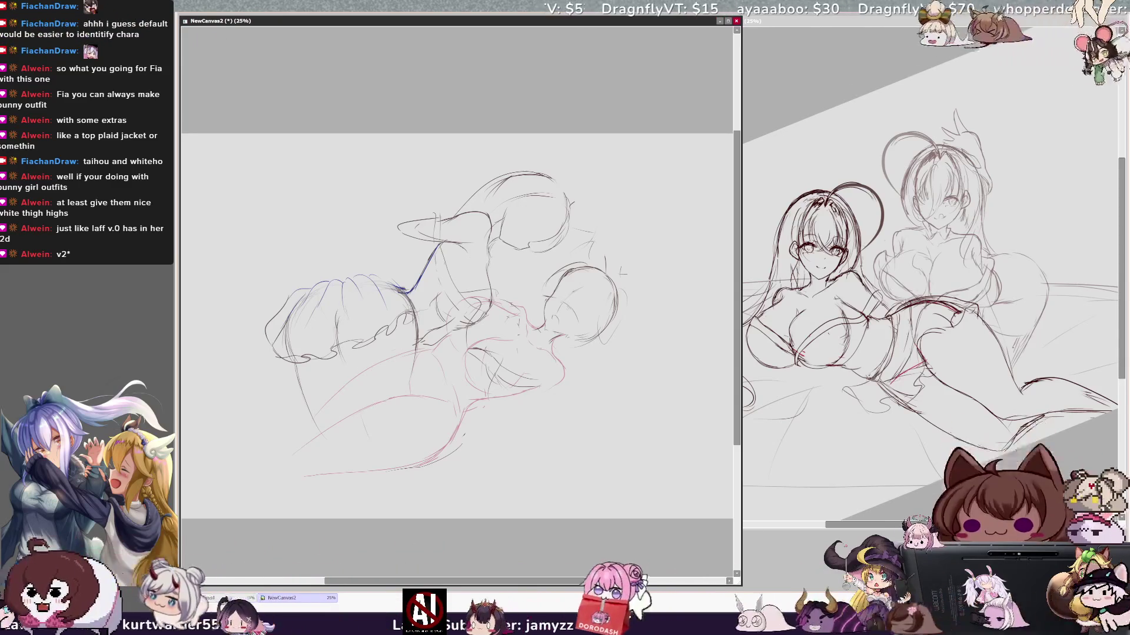
left_click_drag(344, 348, 372, 432)
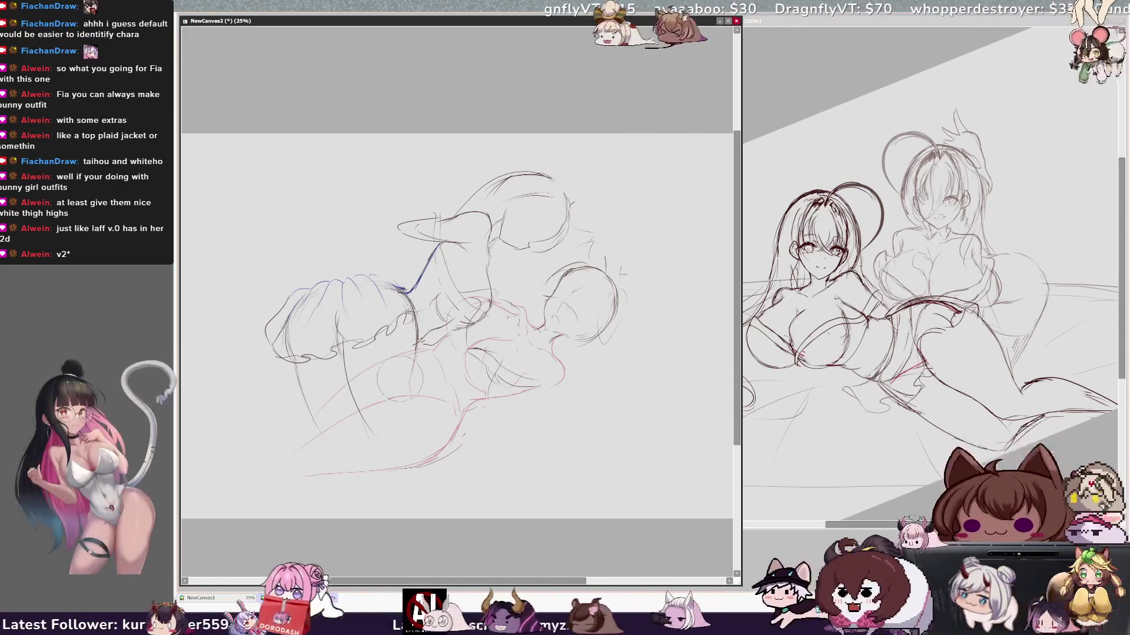
mouse_move(286, 340)
left_mouse_down()
mouse_move(306, 411)
mouse_move(363, 468)
left_mouse_up()
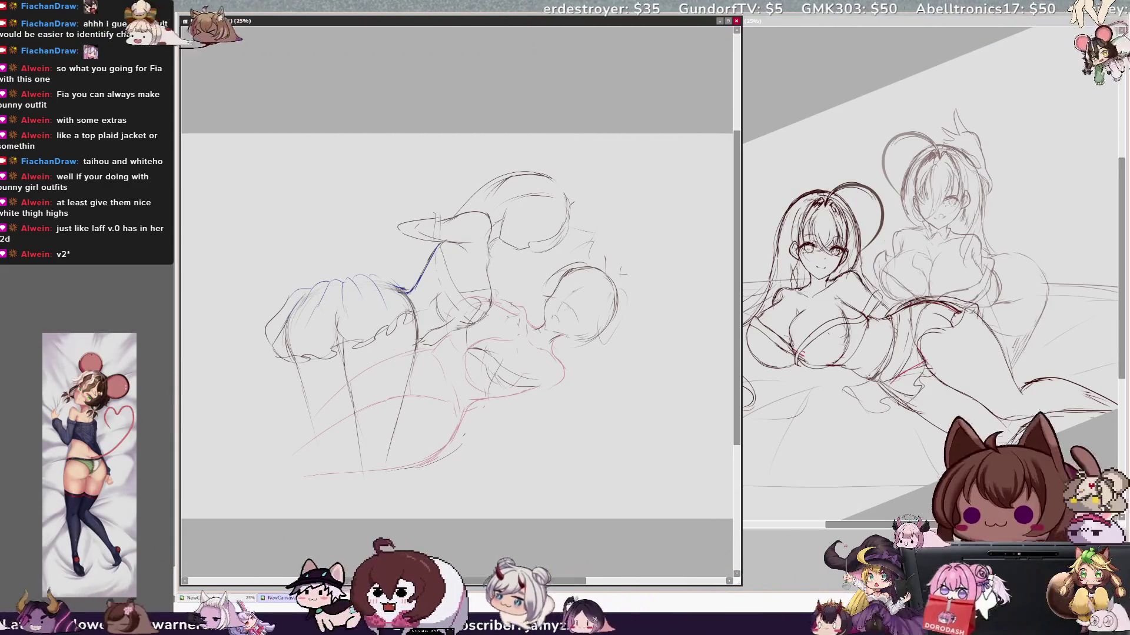
left_click_drag(500, 174, 526, 166)
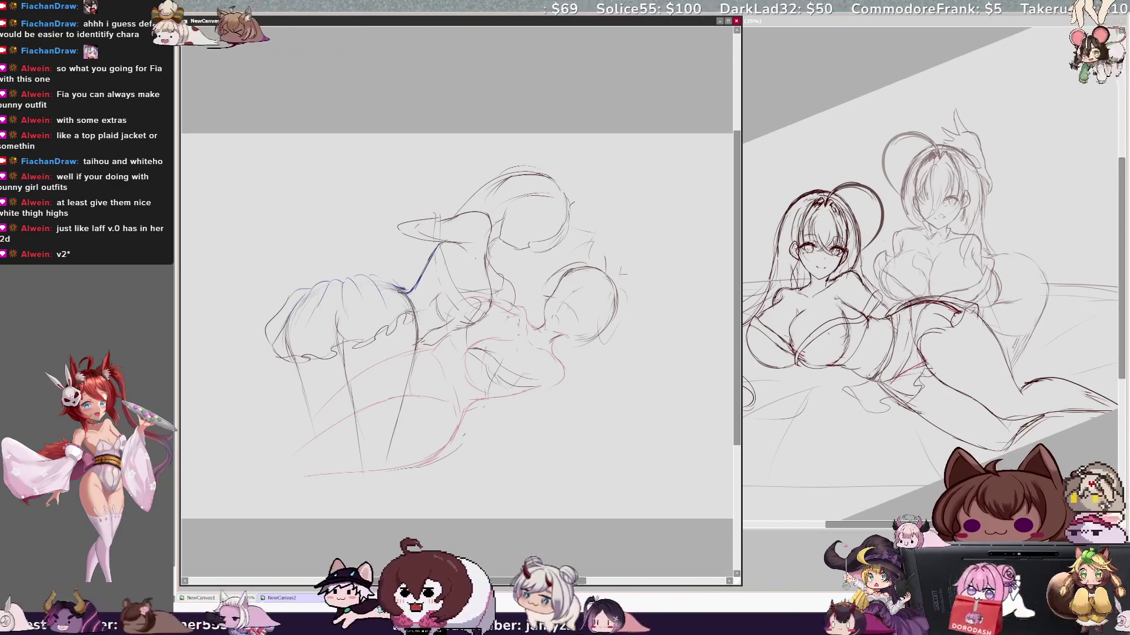
Erase stray skirt lines, extend the waistline left and add a blue waist stroke
left_click_drag(465, 294, 474, 273)
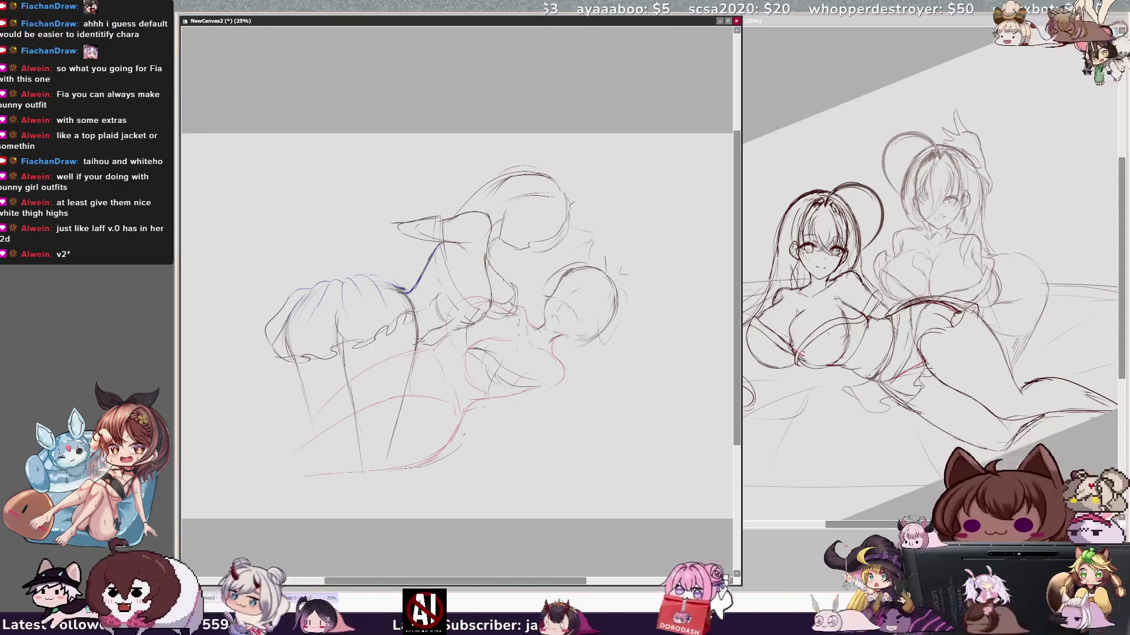
left_click_drag(396, 223, 346, 230)
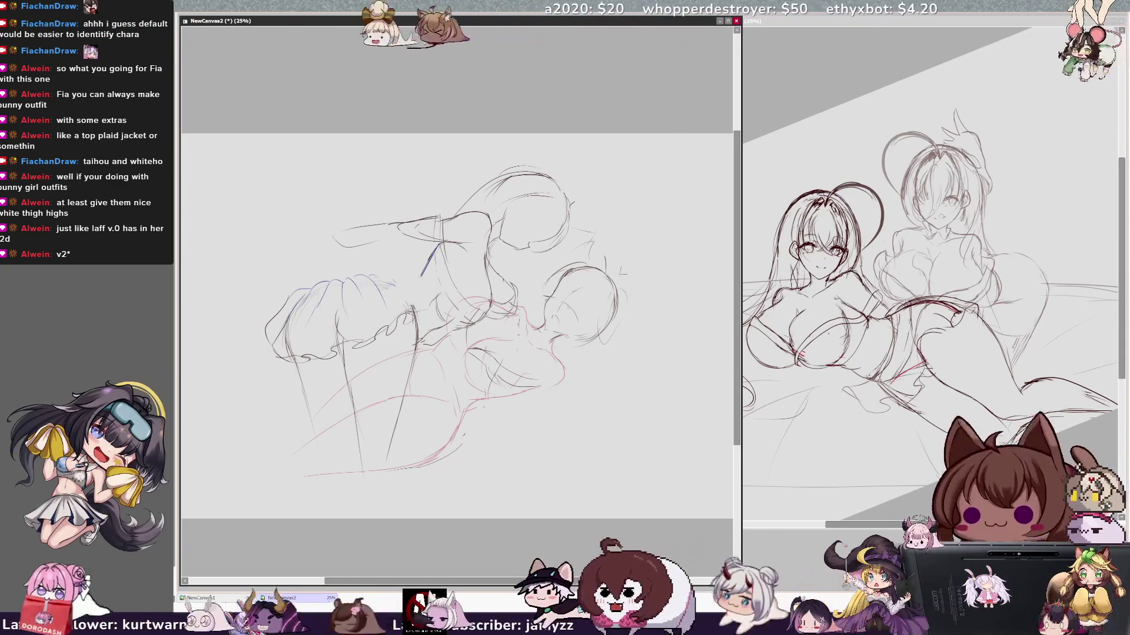
left_click_drag(397, 287, 408, 292)
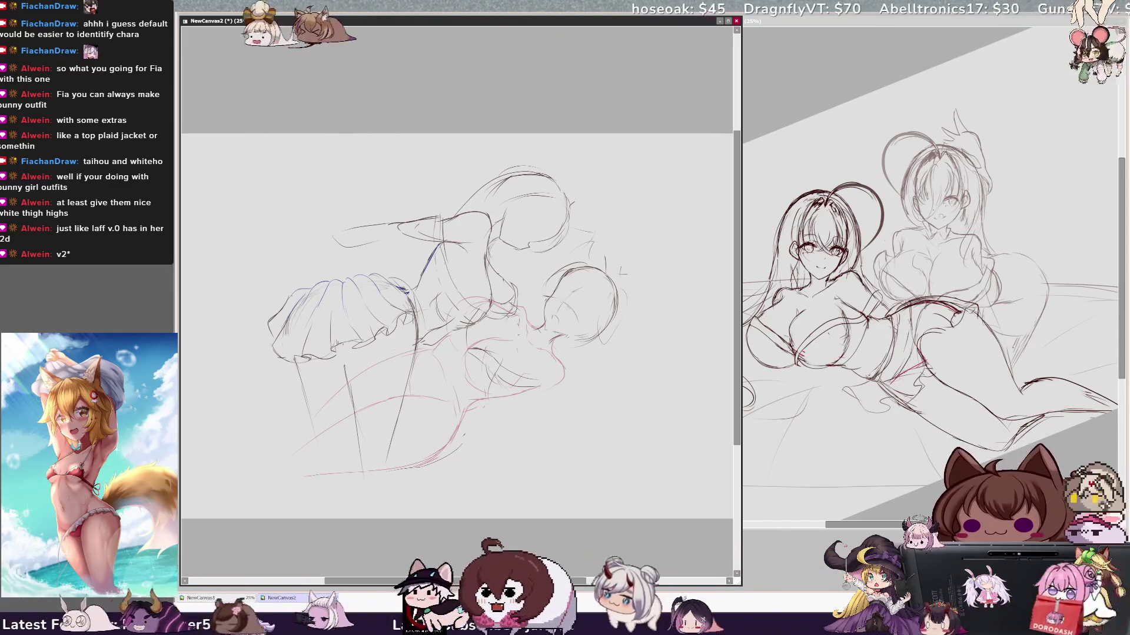
Erase and redraw the left leg line, darkening it
left_click_drag(300, 369, 308, 414)
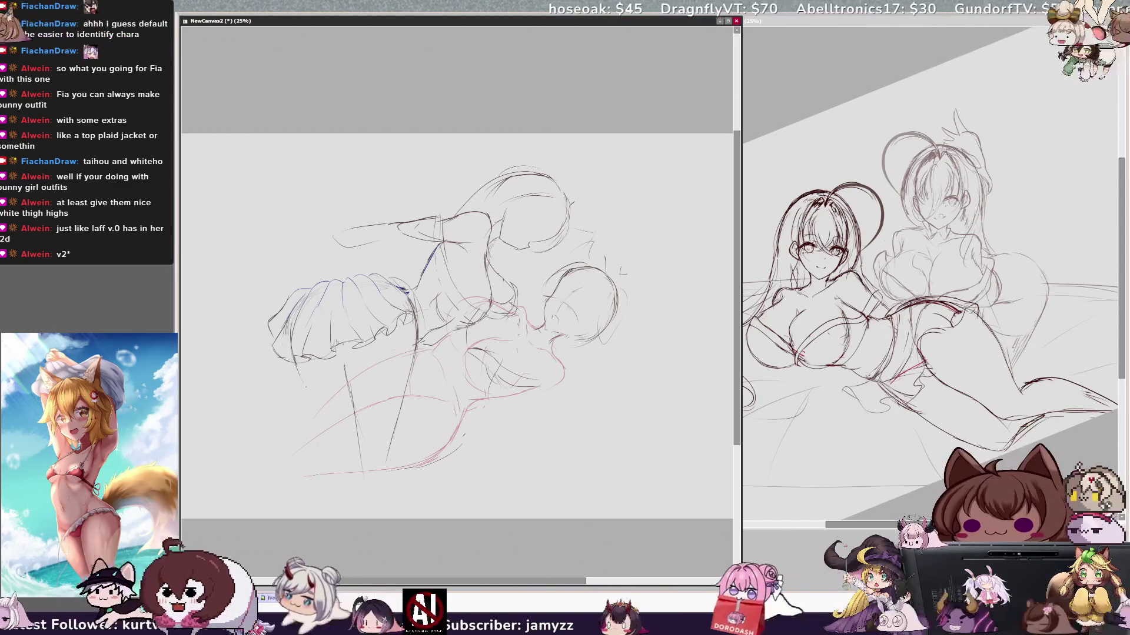
left_click_drag(294, 362, 339, 470)
left_click_drag(346, 365, 353, 412)
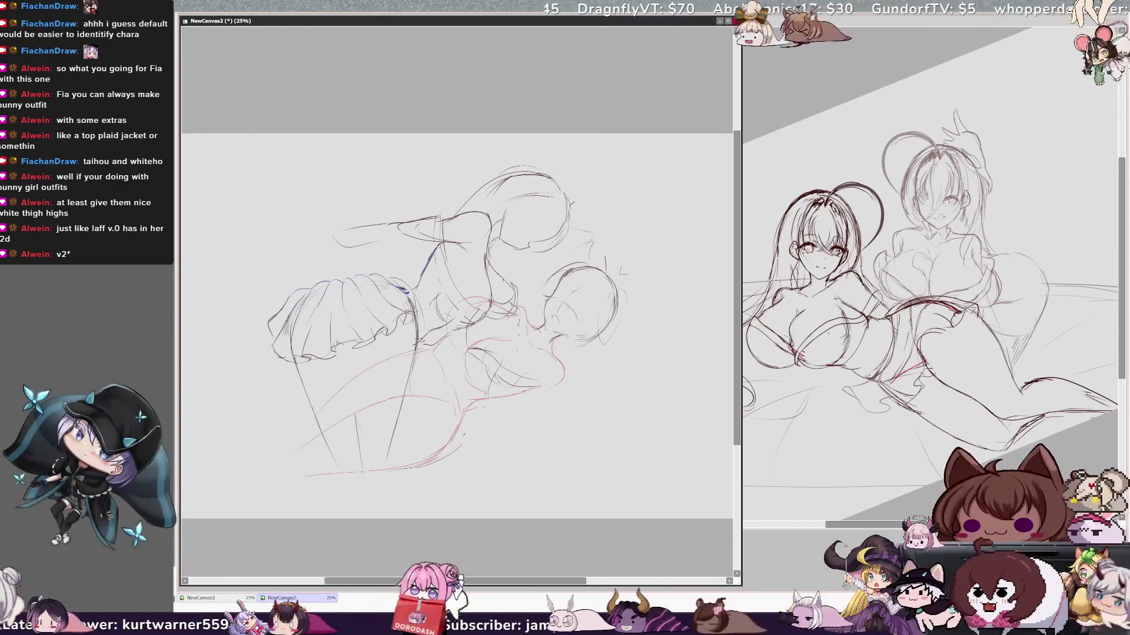
left_click_drag(352, 399, 360, 450)
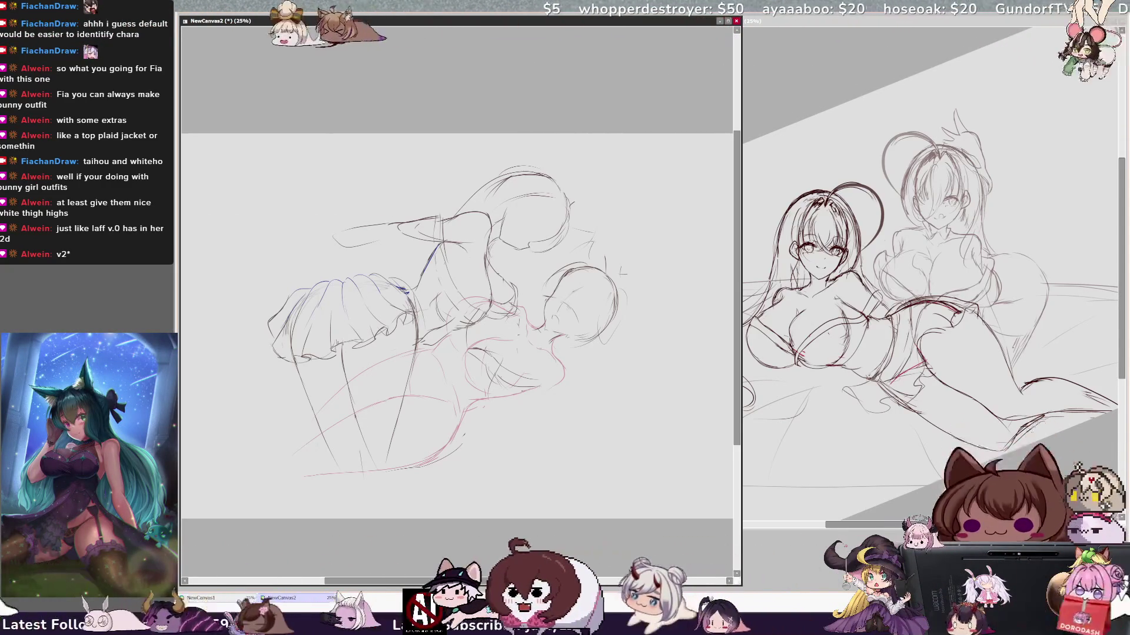
Add short strokes beside the leg, at the skirt hem and near the torso
left_click_drag(317, 406, 333, 388)
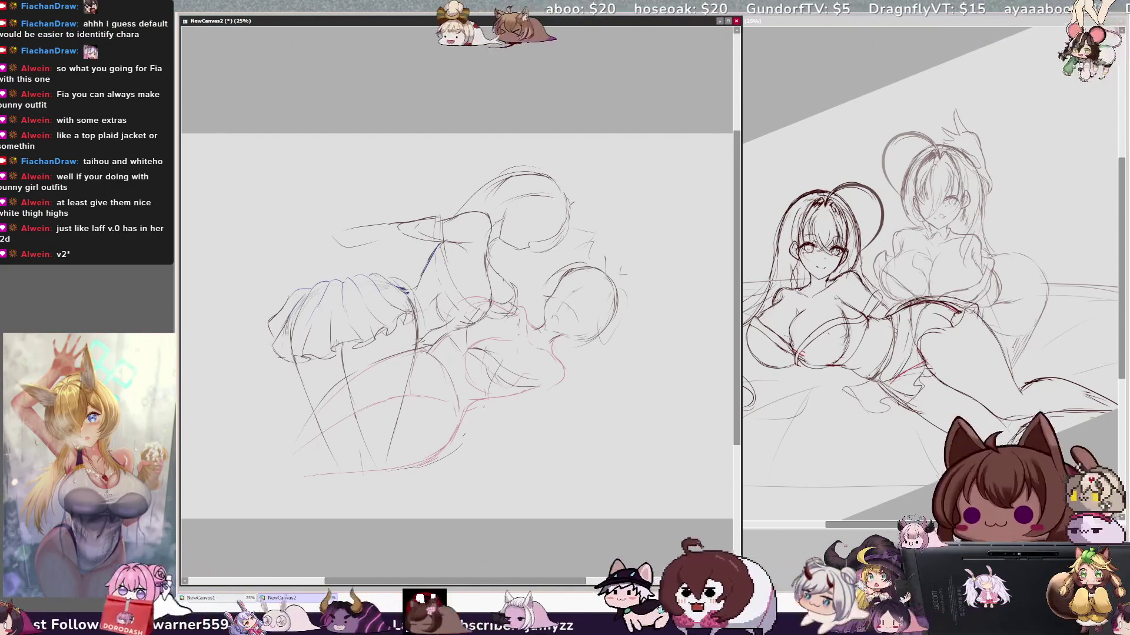
mouse_move(392, 379)
left_mouse_down()
mouse_move(413, 364)
mouse_move(384, 418)
left_mouse_up()
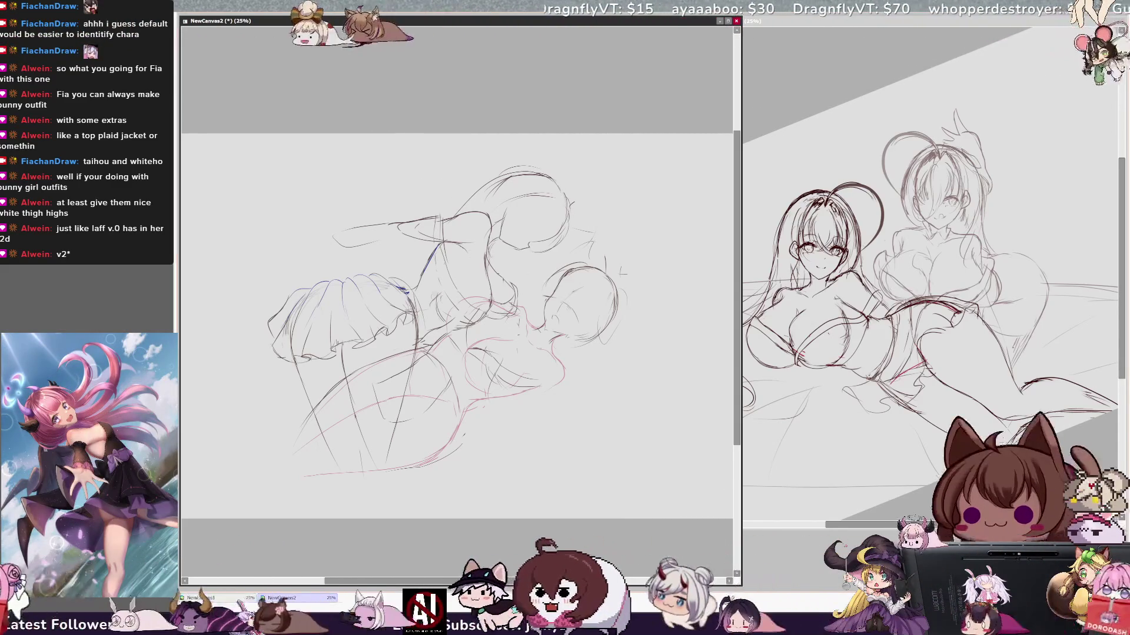
left_click_drag(433, 307, 456, 328)
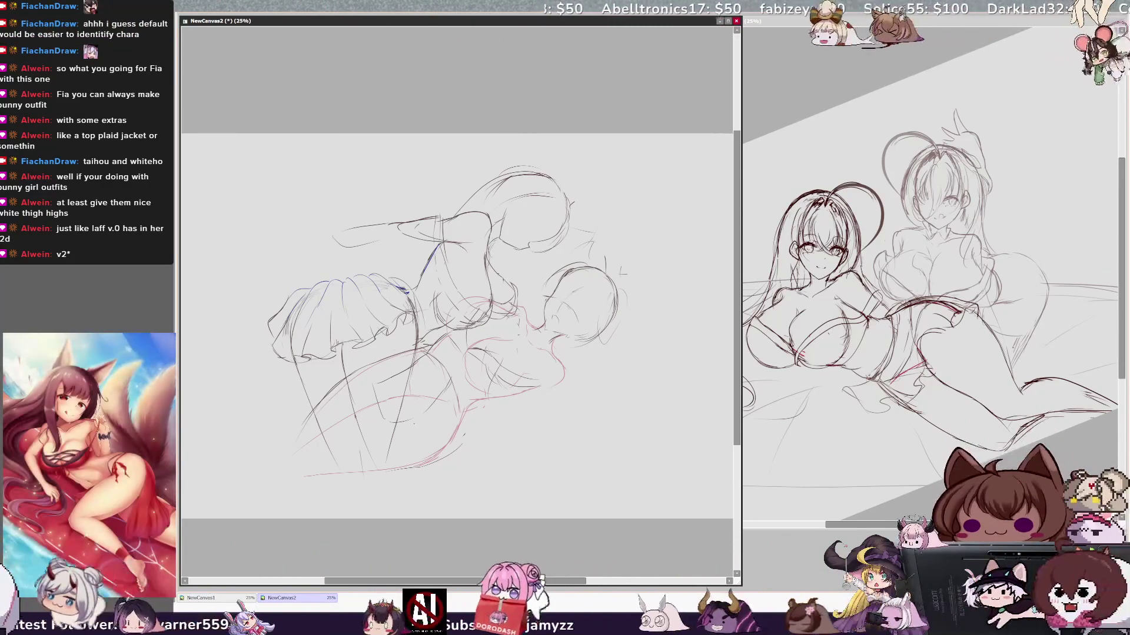
key("Delete")
key("Delete")
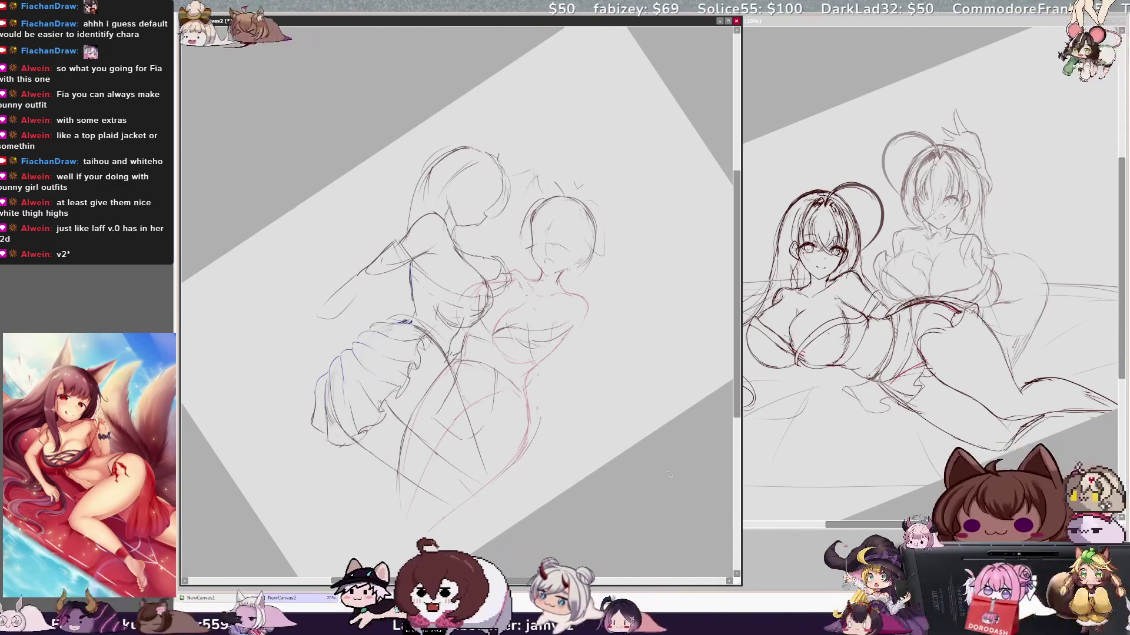
Add a short refining stroke near the figures' chests
left_click_drag(667, 476, 657, 478)
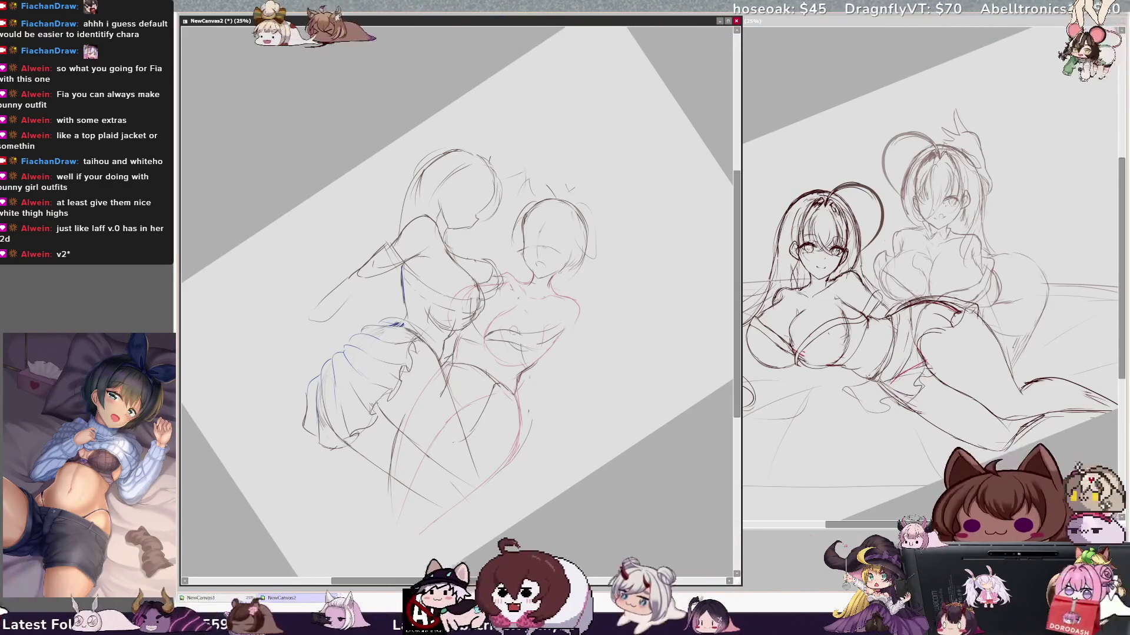
left_click_drag(556, 344, 524, 359)
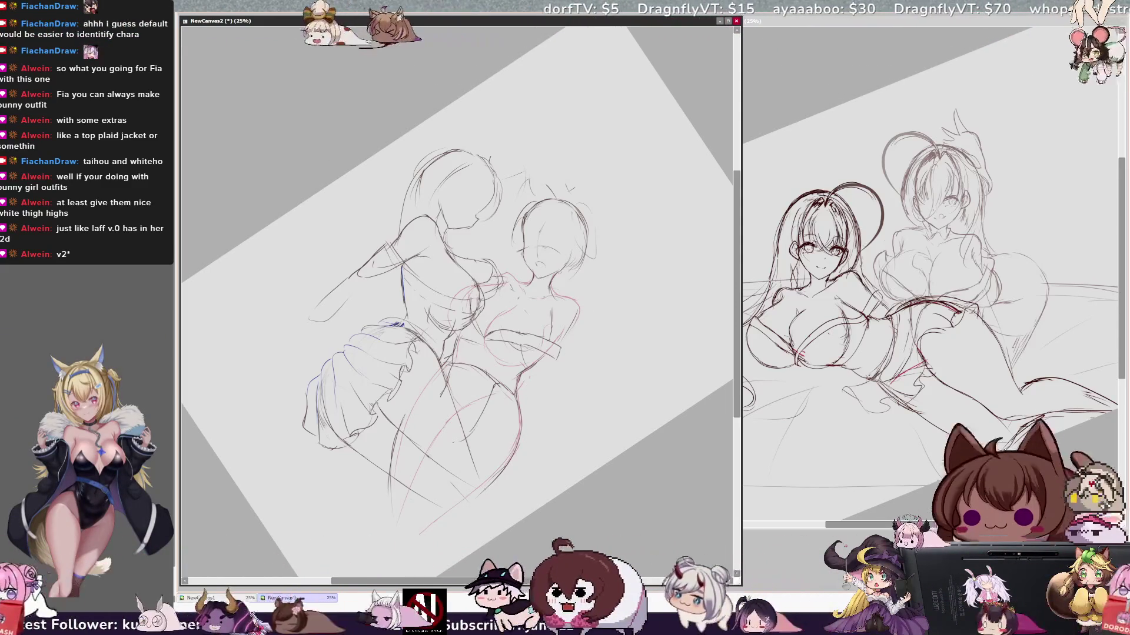
Check the sketch mirrored, then draw a curve along the left figure's skirt outer edge
key("h")
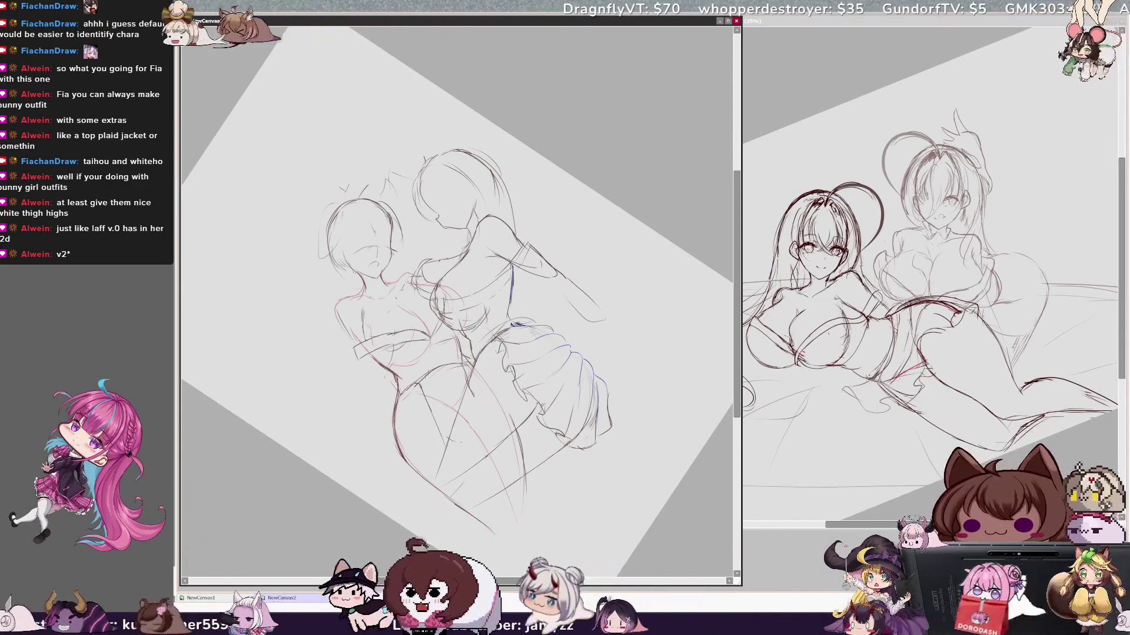
key("h")
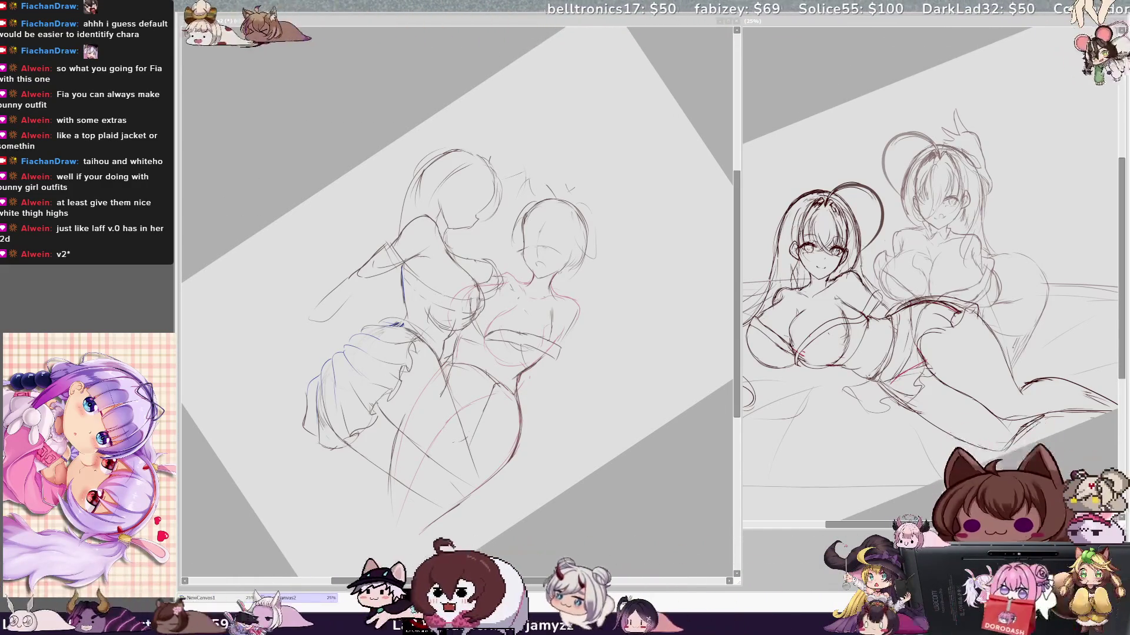
left_click(437, 28)
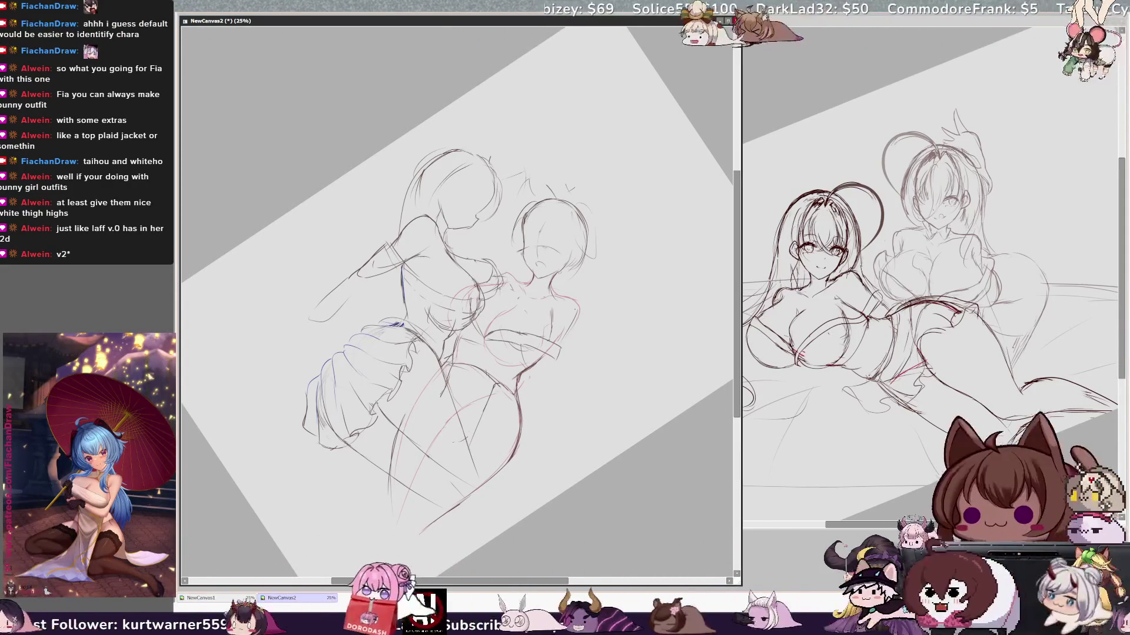
left_click_drag(549, 584, 556, 583)
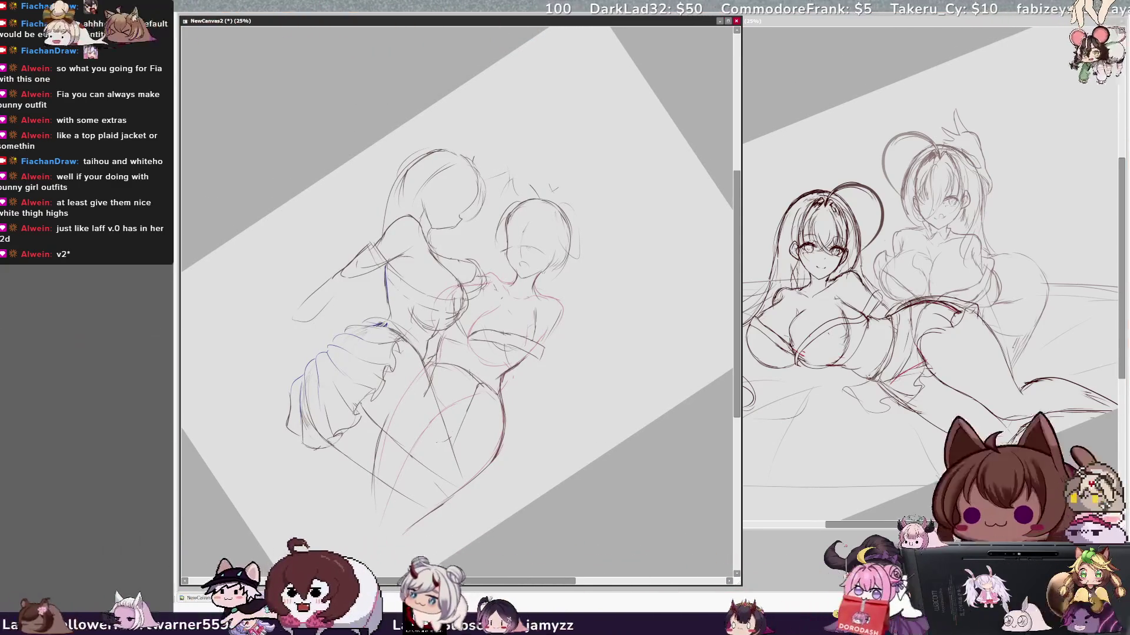
left_click_drag(275, 359, 357, 478)
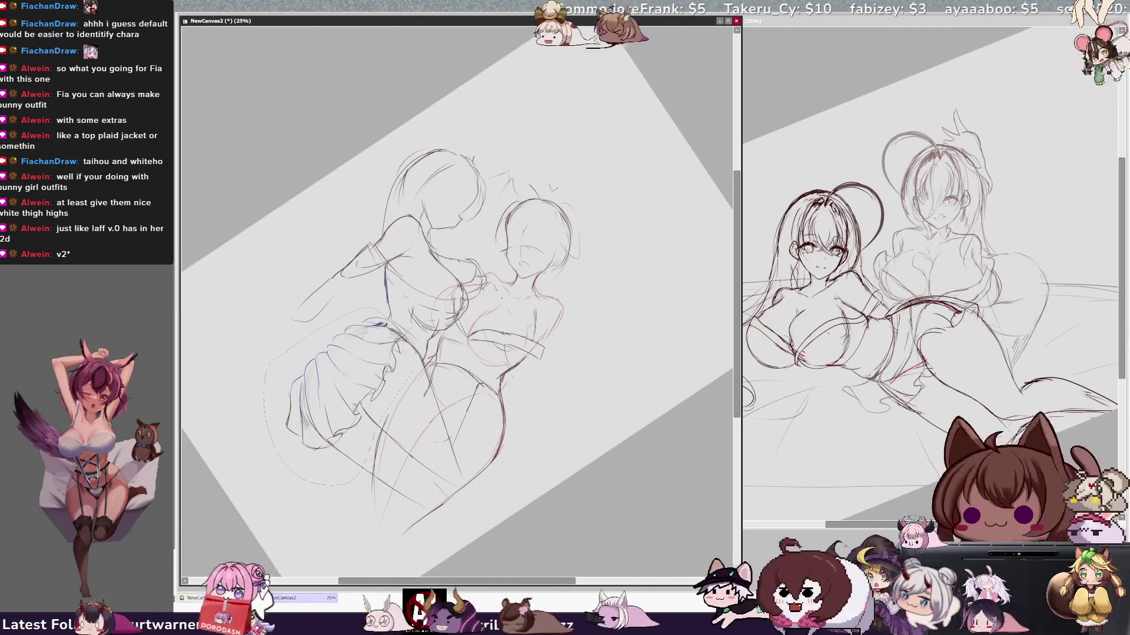
Stretch the skirt outline up and left, widening it toward the lower left
left_click_drag(386, 302, 384, 292)
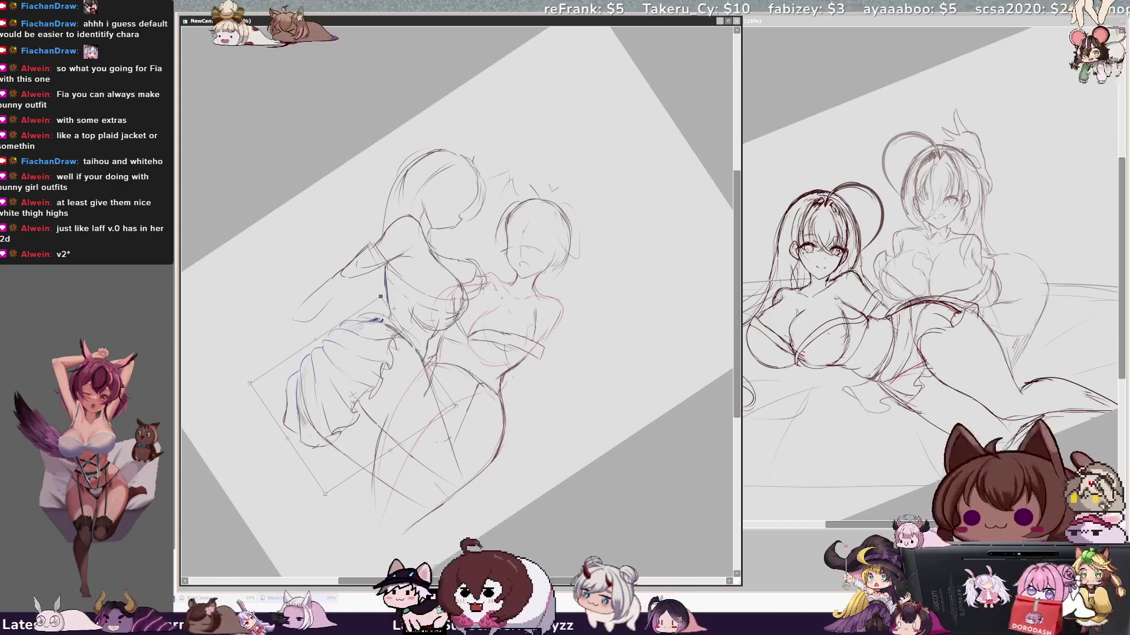
left_click_drag(250, 384, 241, 383)
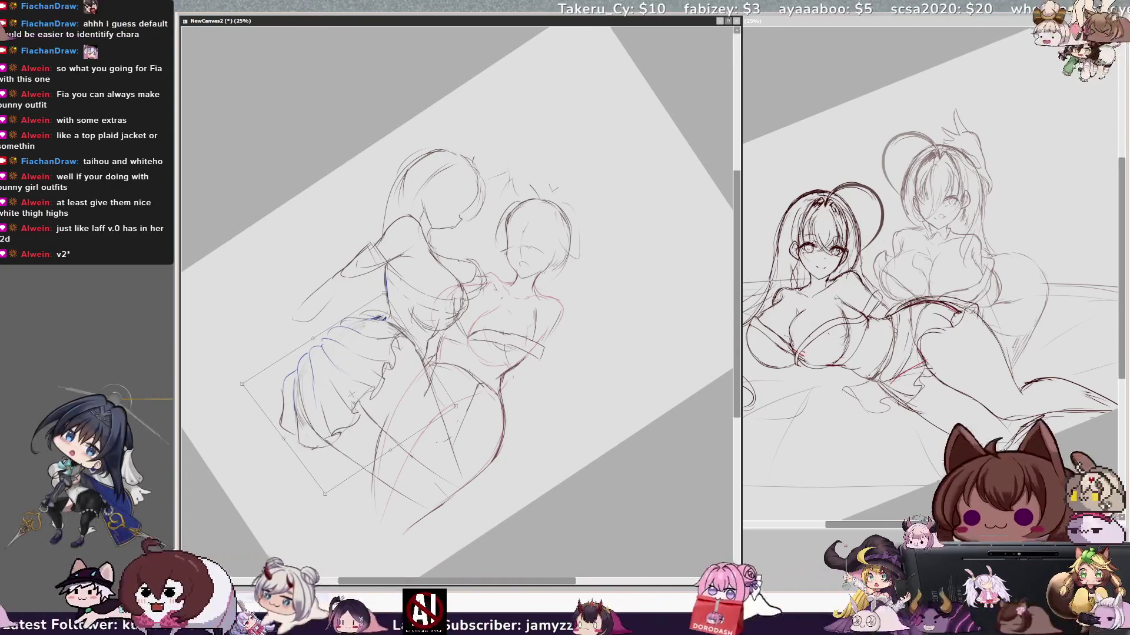
left_click_drag(462, 418, 433, 403)
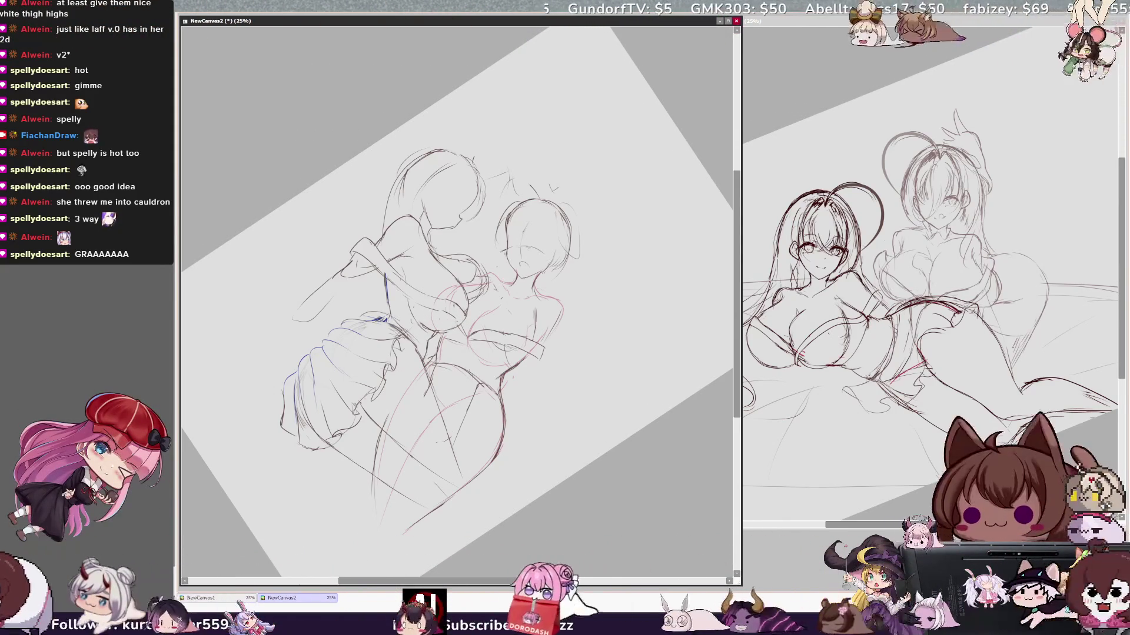
In the mirrored view, draw a line down the left figure's body and a short stroke
key("h")
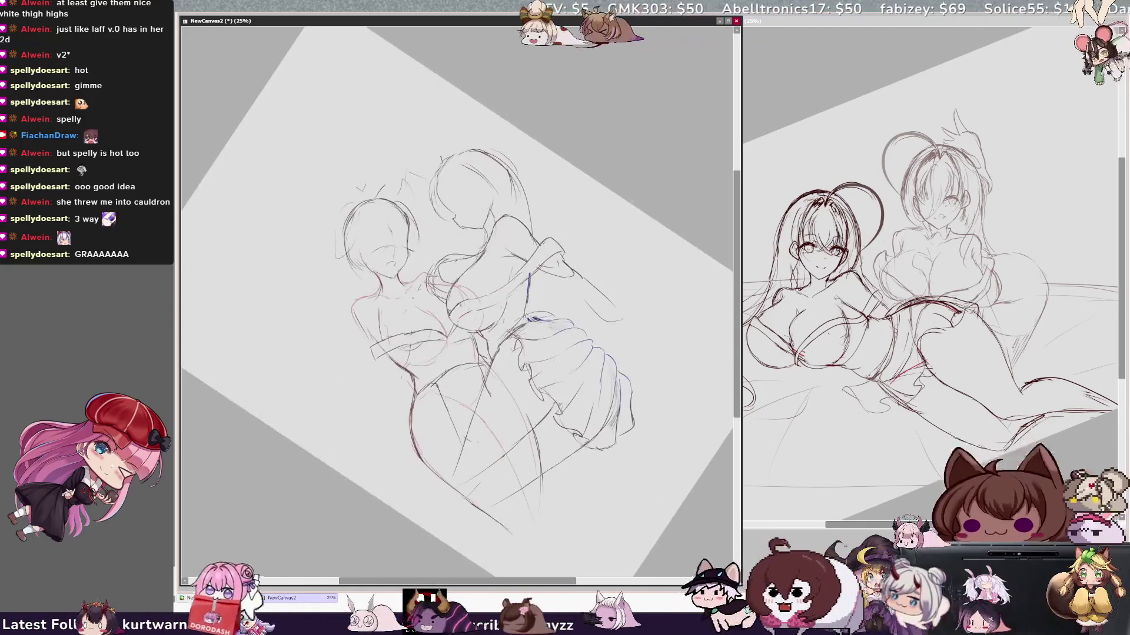
left_click_drag(351, 316, 383, 415)
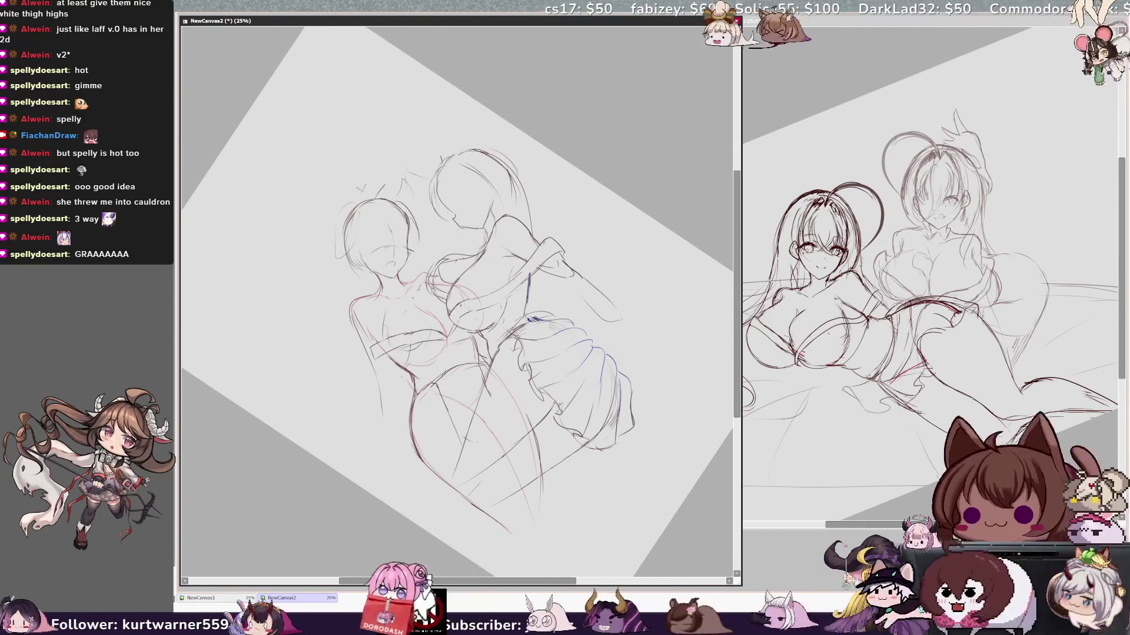
left_click_drag(376, 348, 368, 376)
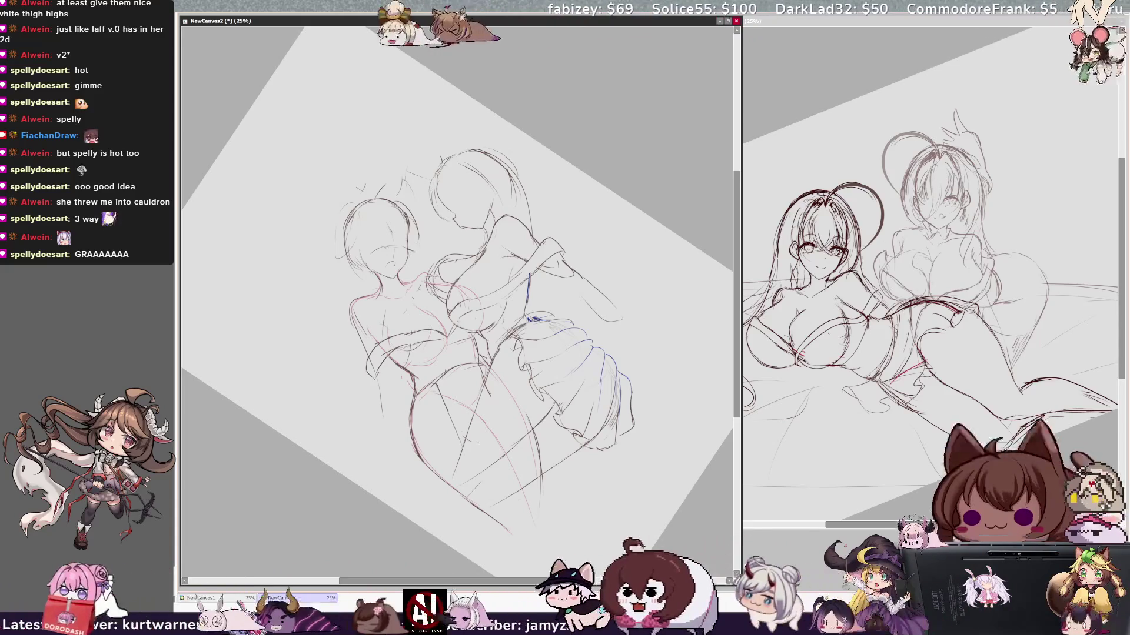
key("h")
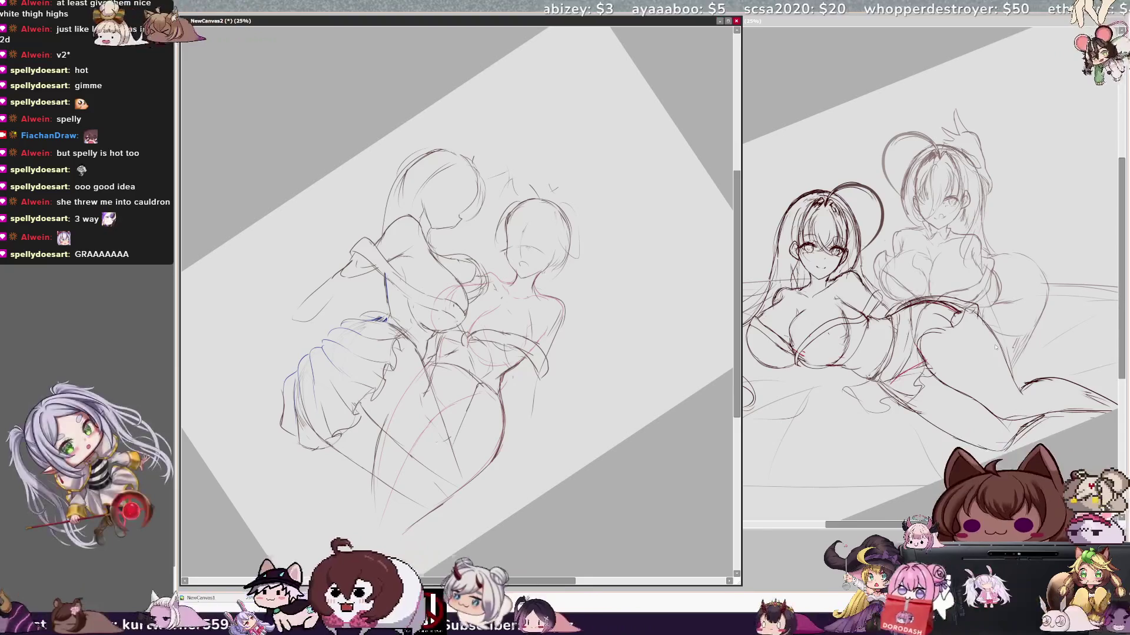
Reset the sketch's rotation to upright and add short lines where the torsos meet
key("ctrl+Tab")
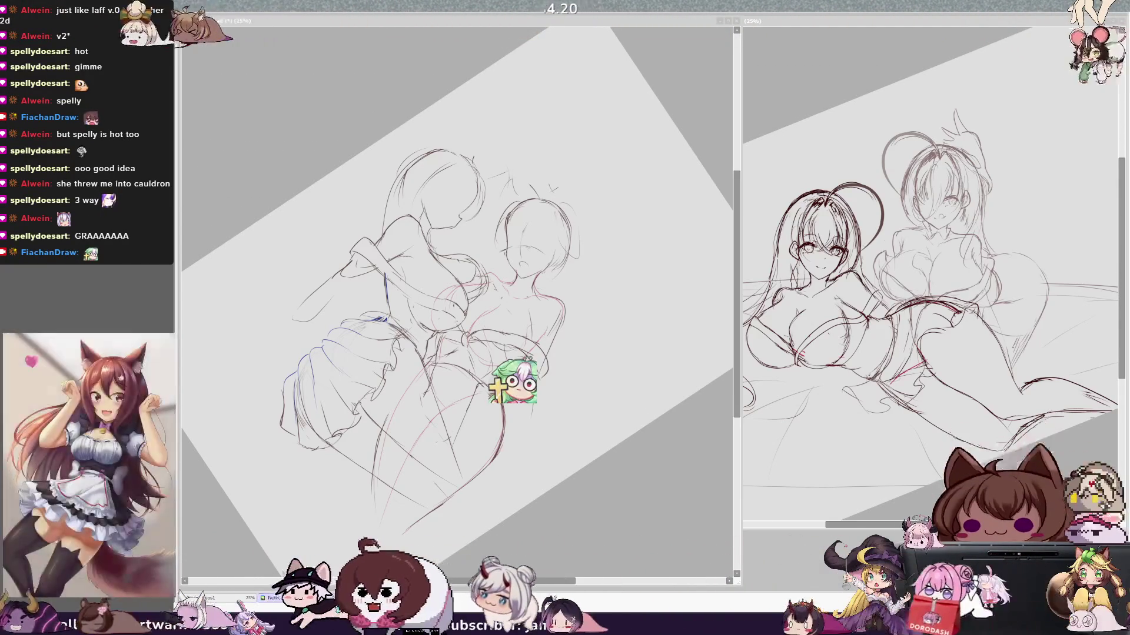
key("alt+Tab")
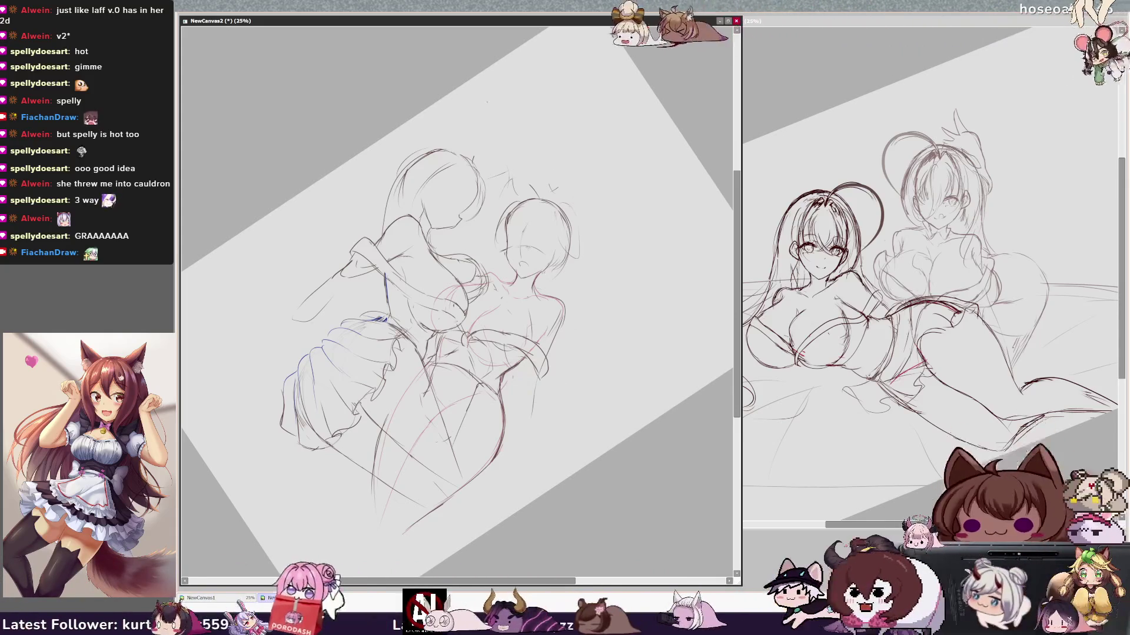
key("Home")
mouse_move(333, 208)
left_mouse_down()
mouse_move(349, 208)
mouse_move(332, 230)
mouse_move(361, 227)
left_mouse_up()
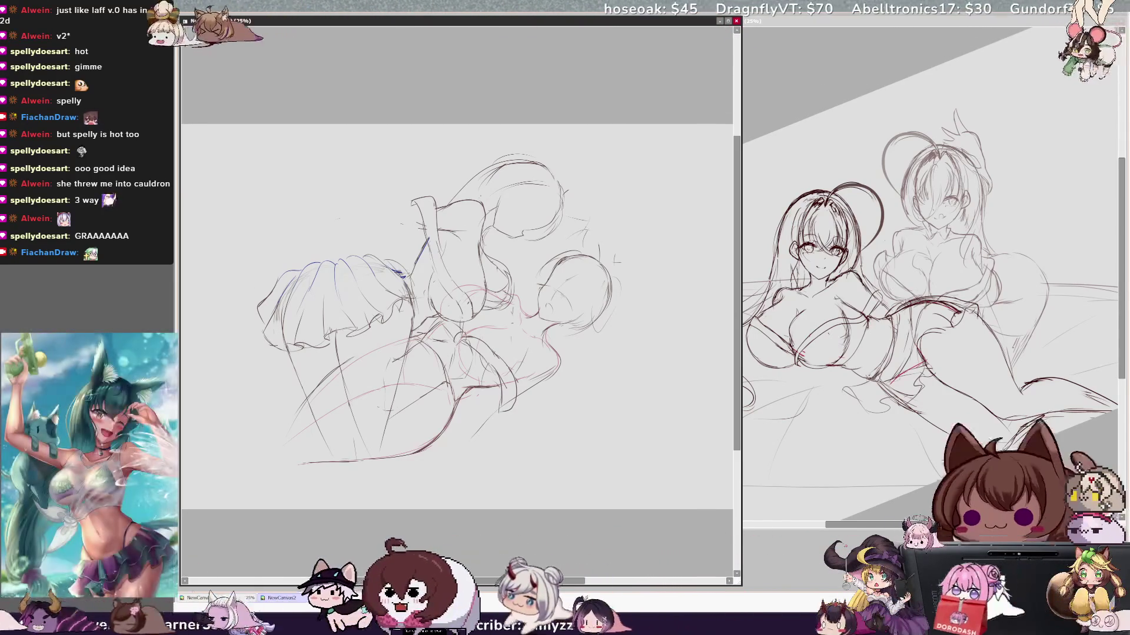
left_click_drag(394, 221, 418, 210)
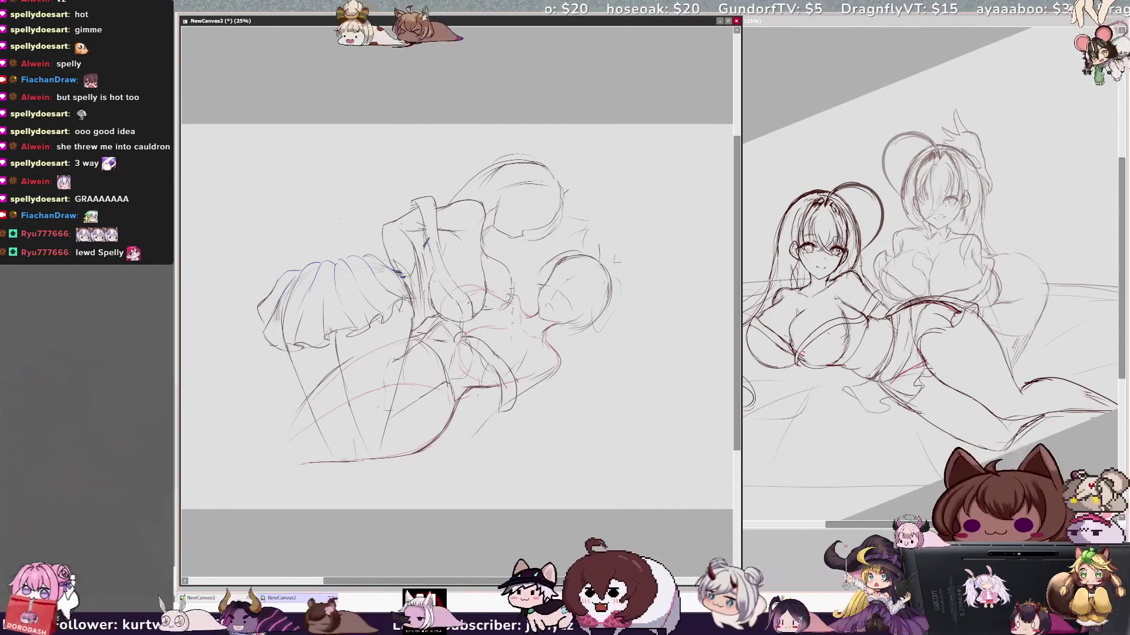
Add a short curved line, mirror the view, and draw a small arc near the bottom
left_click_drag(507, 268, 513, 301)
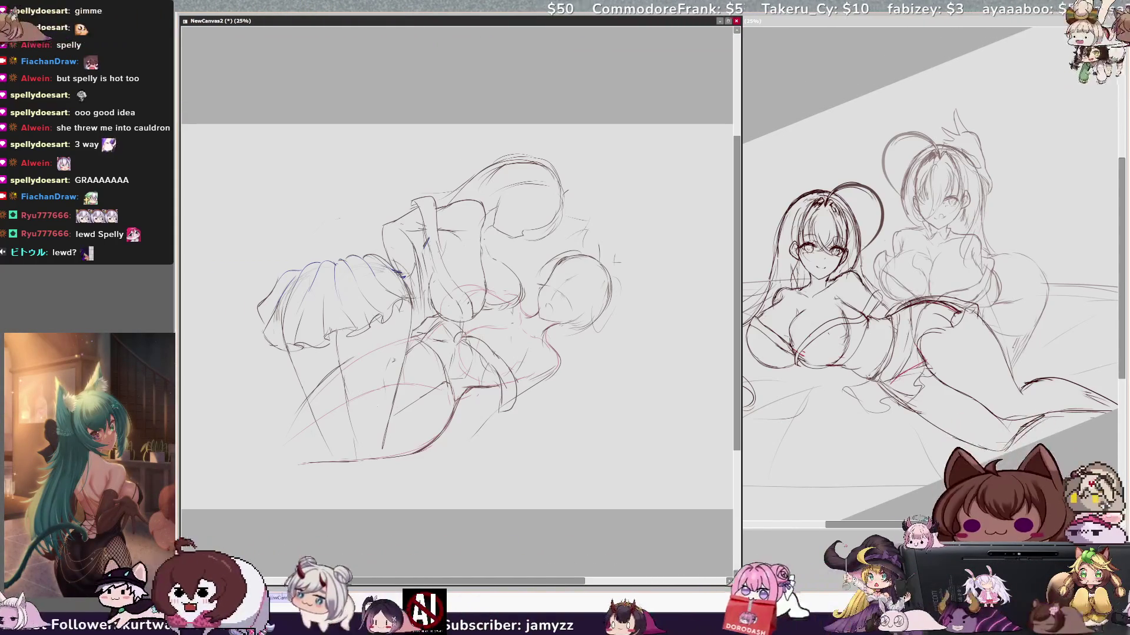
key("h")
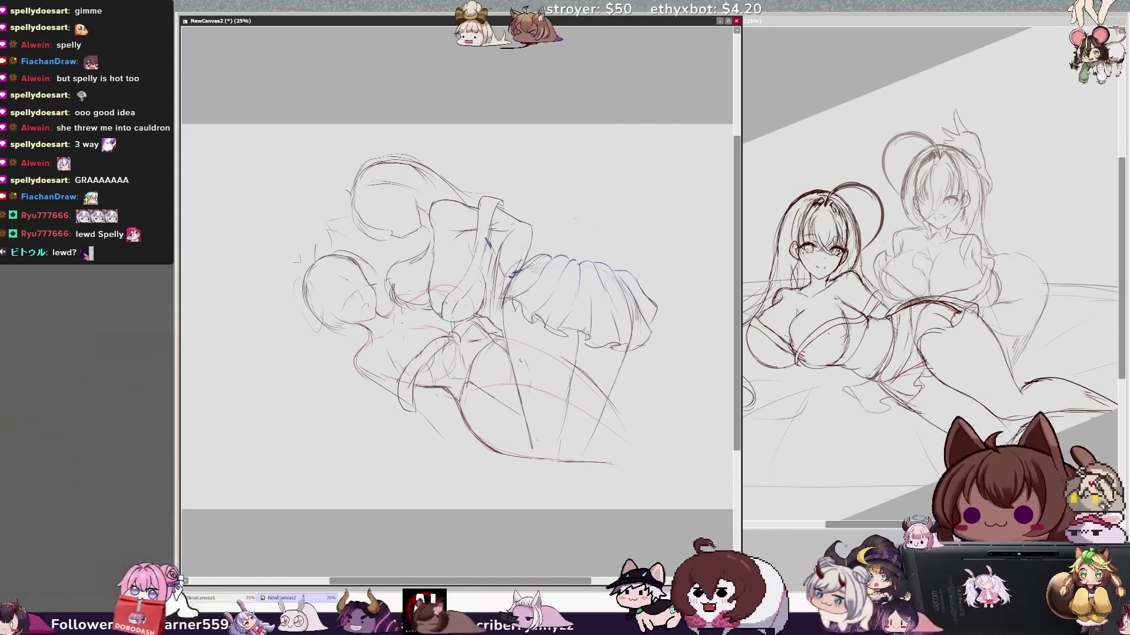
mouse_move(547, 440)
left_mouse_down()
mouse_move(577, 434)
mouse_move(570, 444)
mouse_move(629, 471)
left_mouse_up()
Undo the stray arc, flip the view back to normal, and begin transforming the sketch
key("ctrl+z")
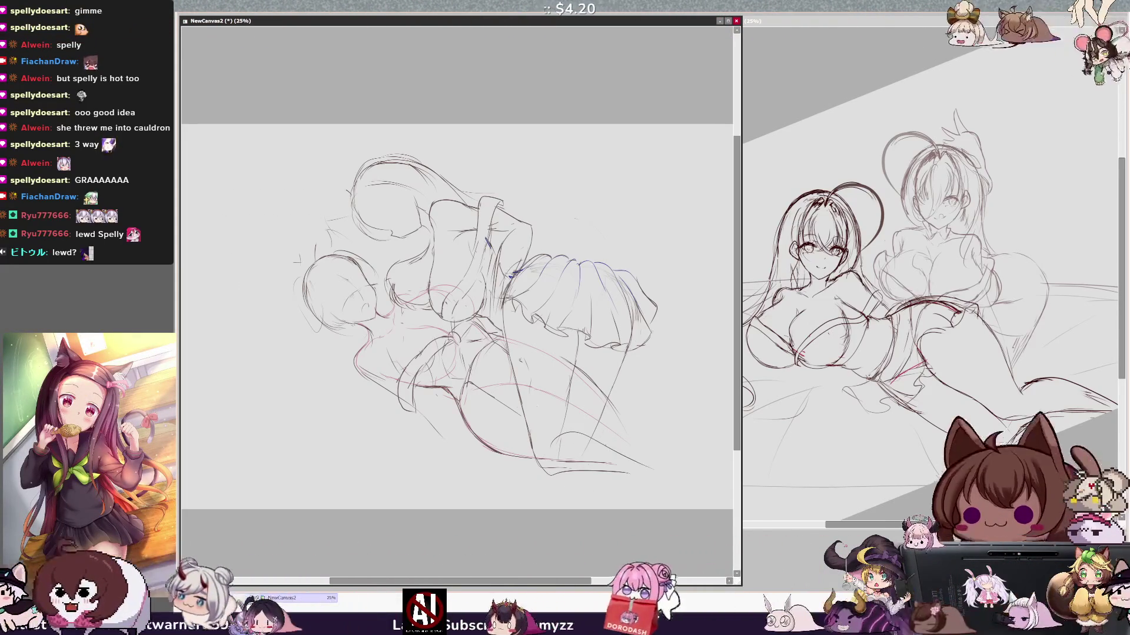
key("h")
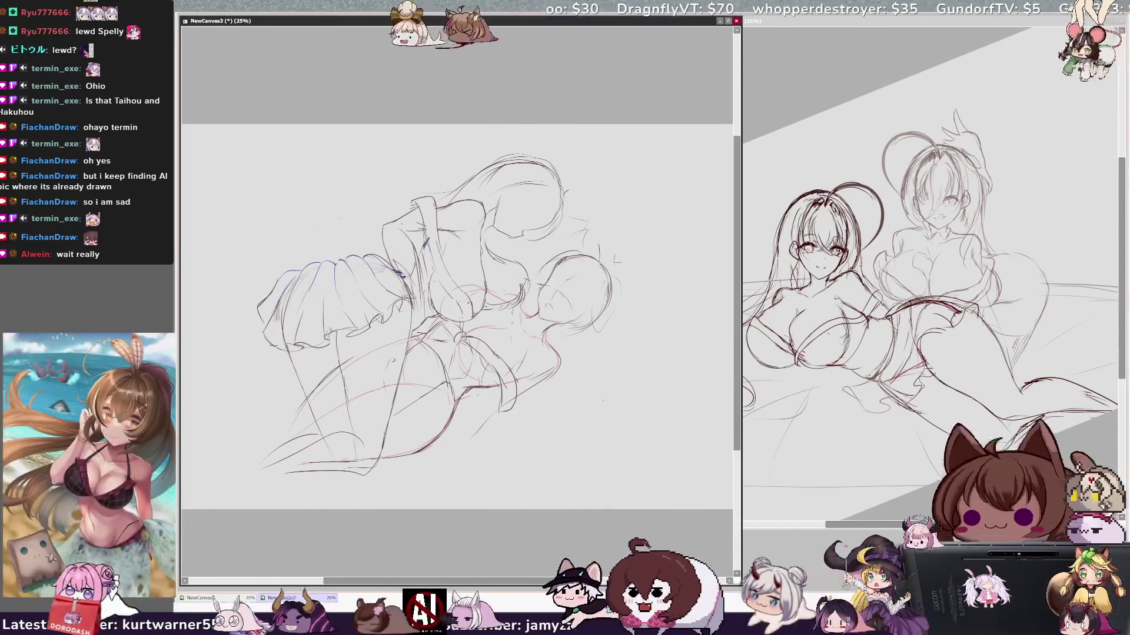
key("ctrl+t")
Rotate the sketch a few degrees counter-clockwise, then add strokes to the right figure's hair, leg and lower body
left_click_drag(600, 499, 617, 486)
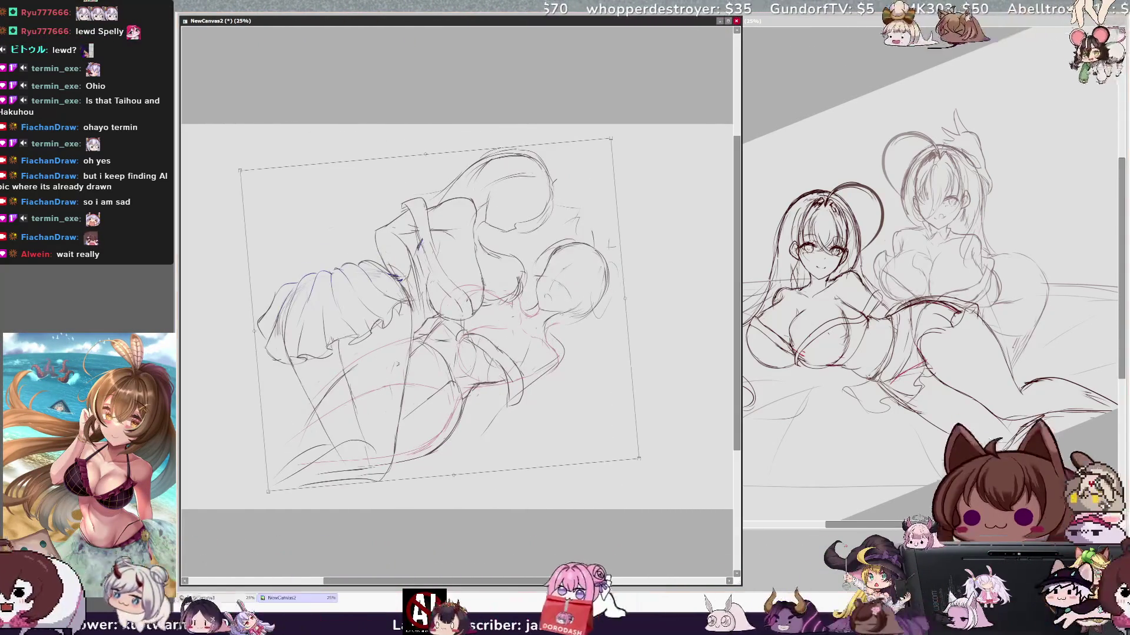
key("Return")
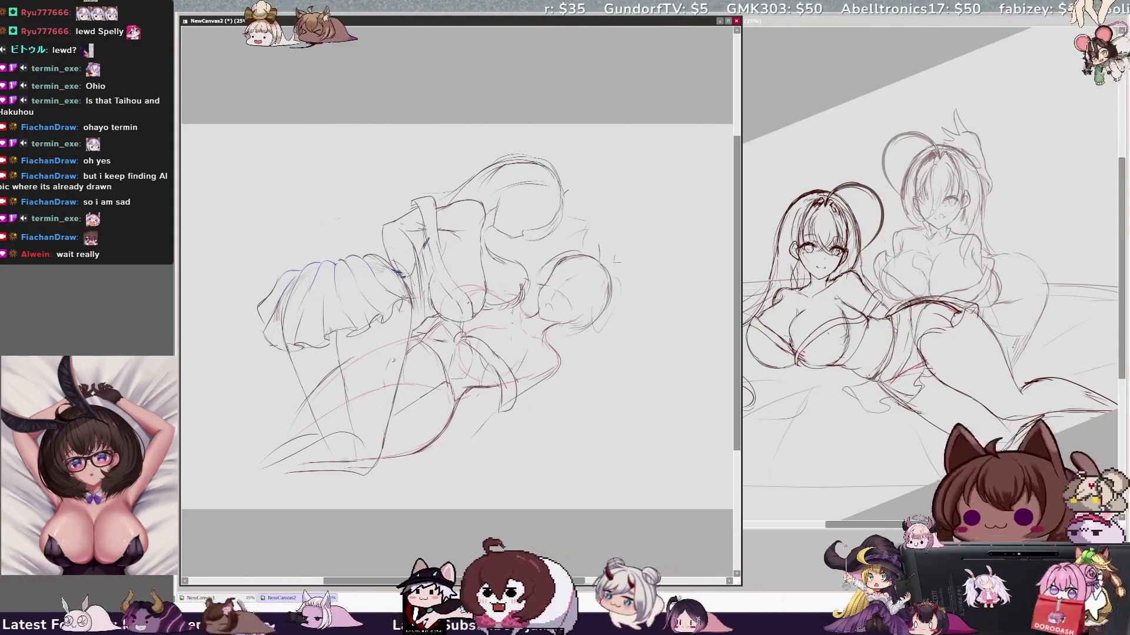
left_click_drag(563, 193, 575, 242)
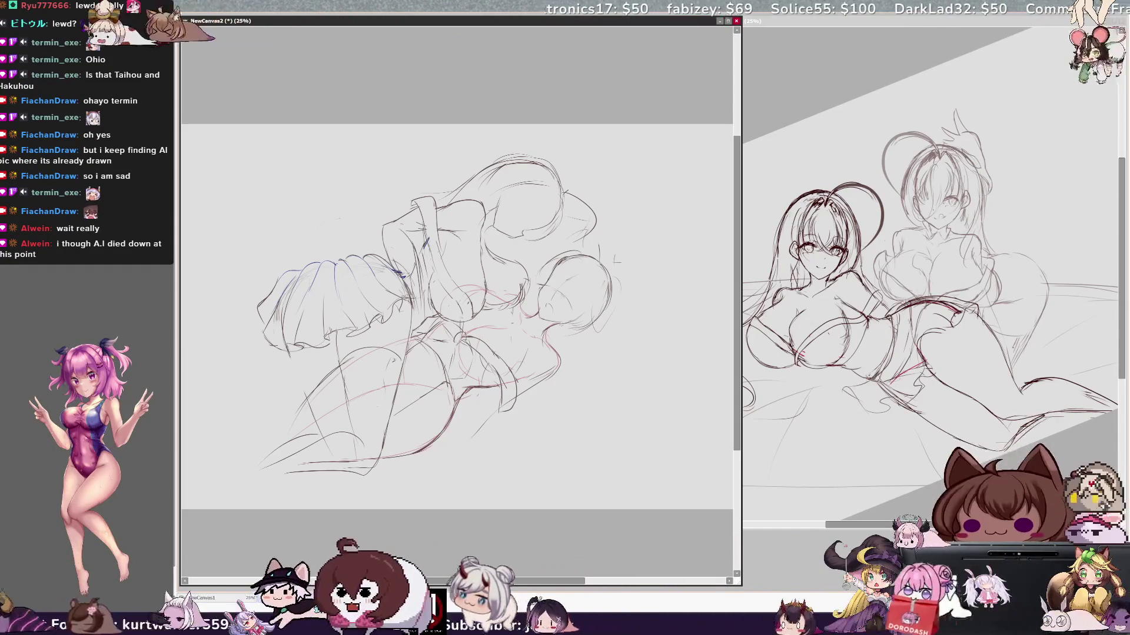
left_click_drag(281, 365, 269, 450)
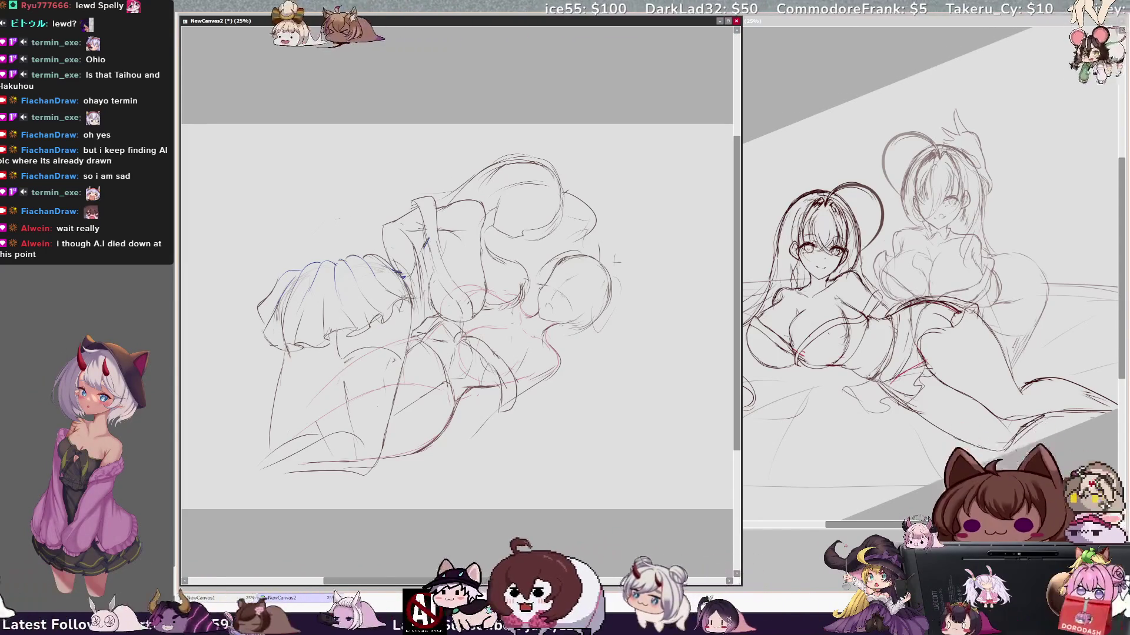
left_click_drag(349, 369, 341, 410)
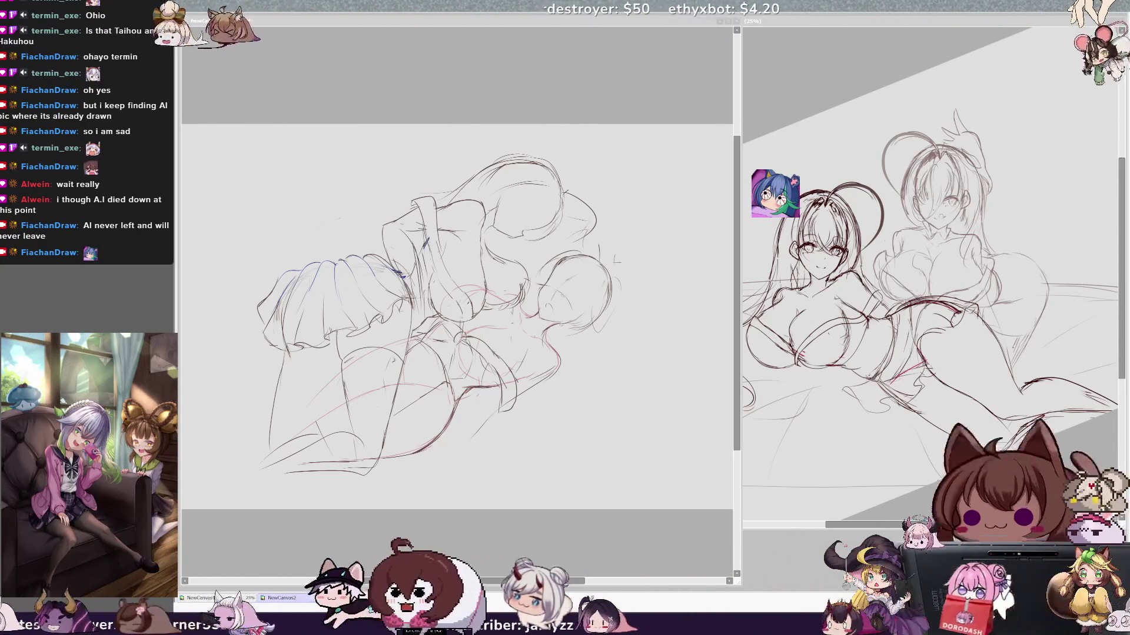
key("alt+Tab")
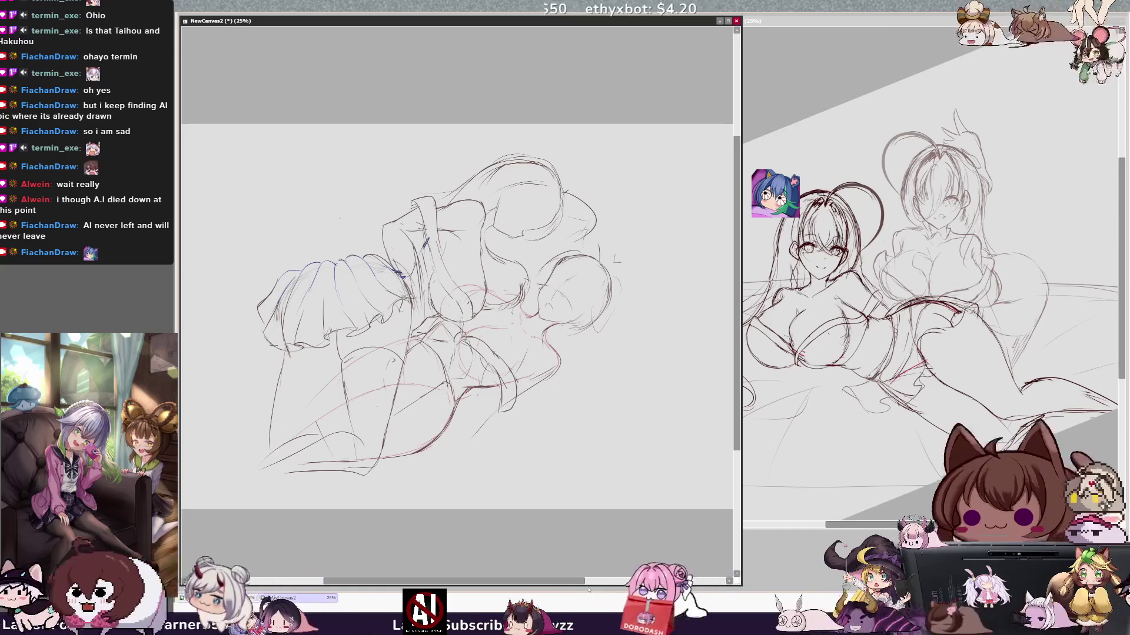
Trace a blue line along the skirt's top edge and mirror the view to check it
scroll(456, 317, "right", 2)
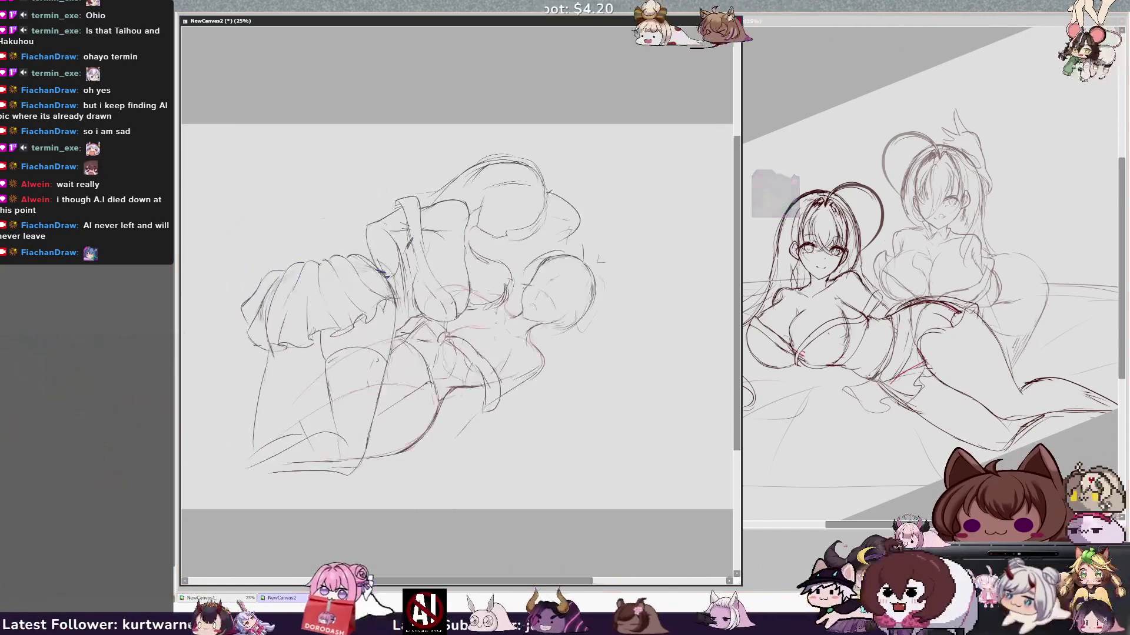
left_click_drag(265, 271, 385, 275)
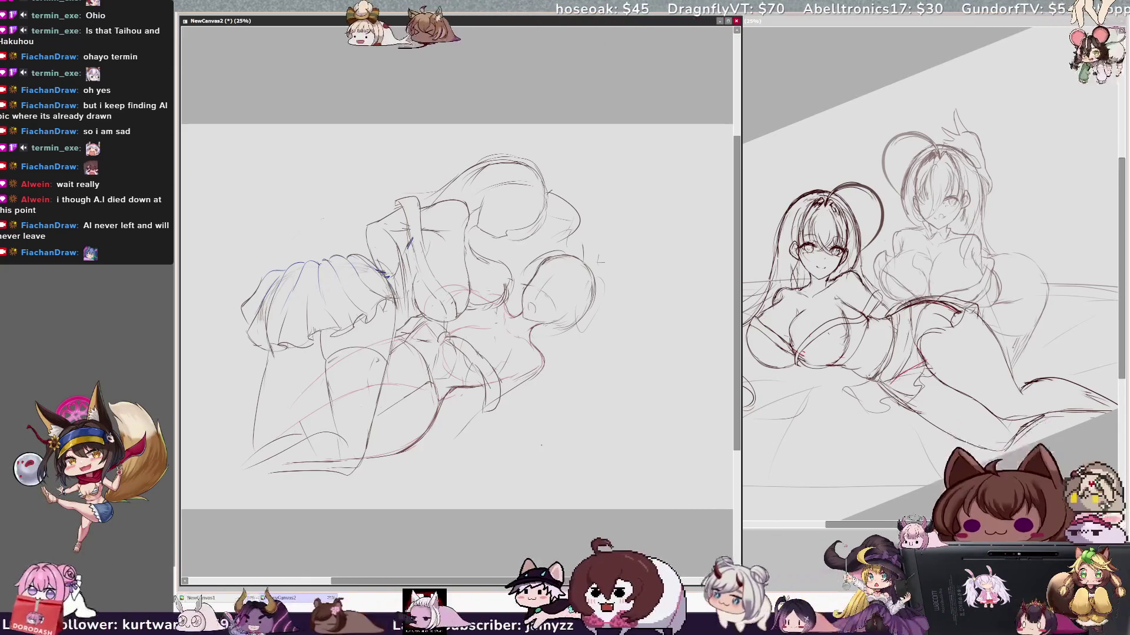
key("h")
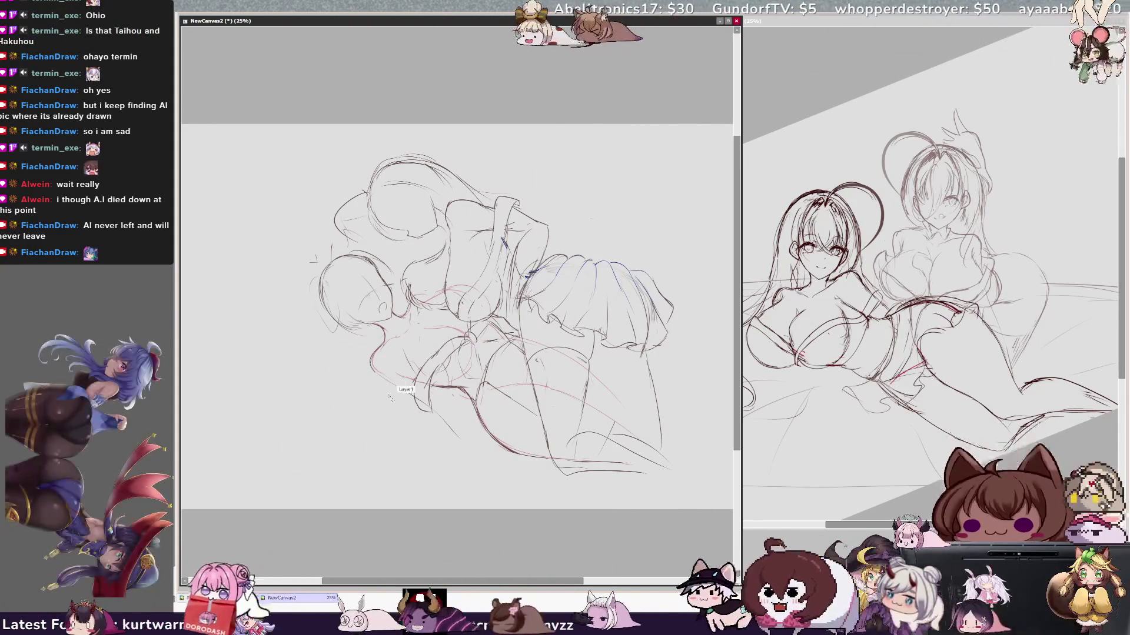
Redo the short stroke beneath the figures and add a small stroke near the right figure
mouse_move(370, 387)
left_mouse_down()
mouse_move(402, 389)
mouse_move(412, 412)
left_mouse_up()
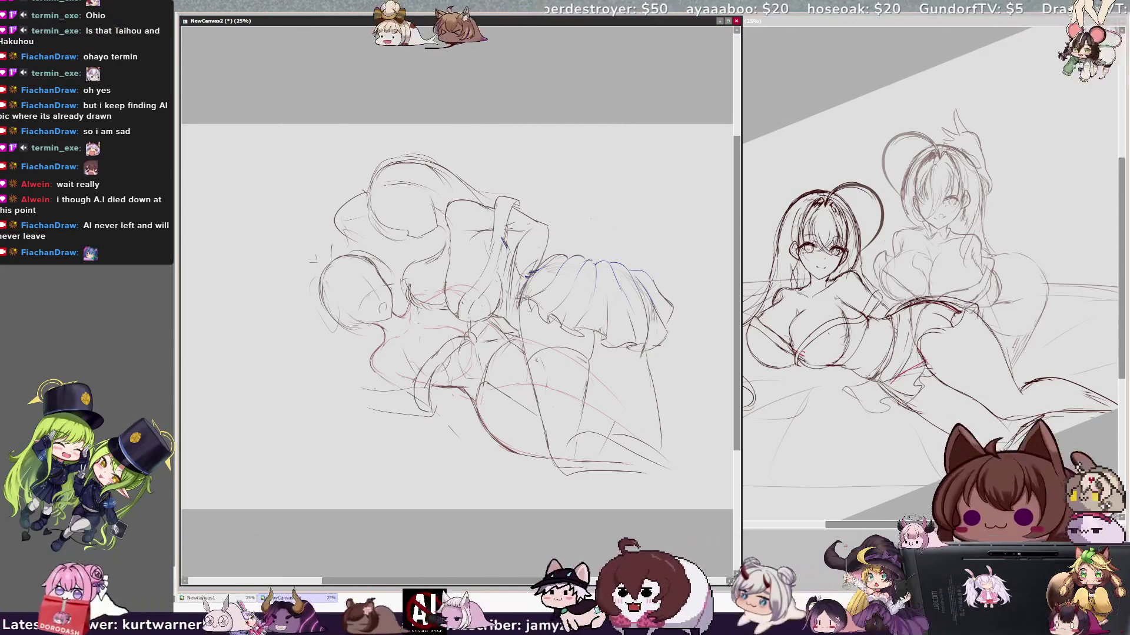
key("h")
key("ctrl+z")
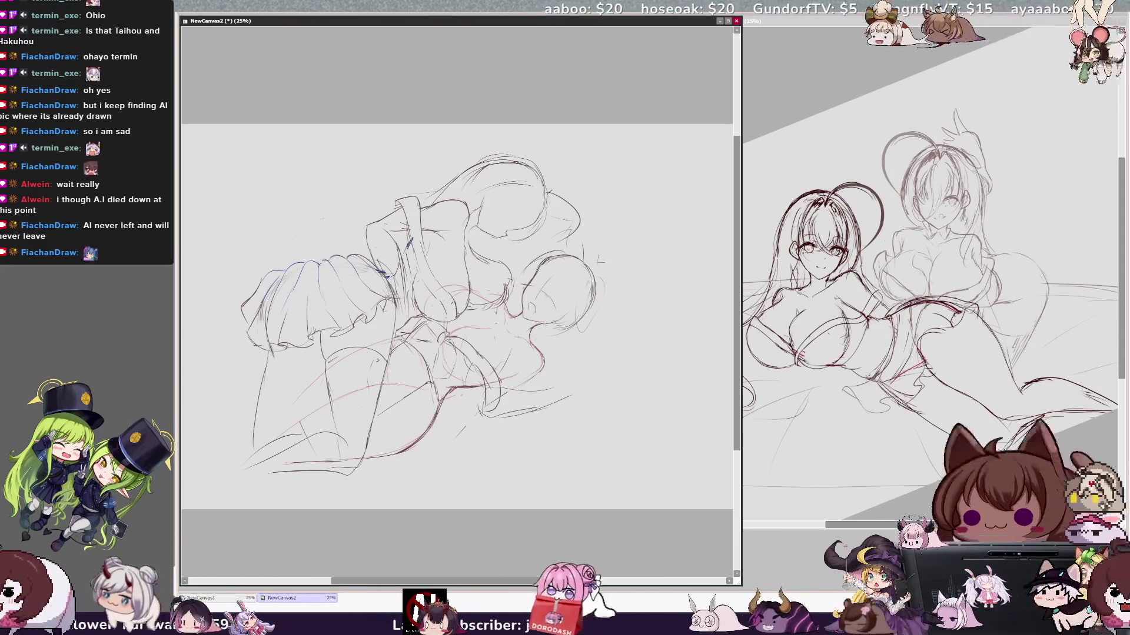
key("ctrl+z")
left_click_drag(534, 410, 584, 387)
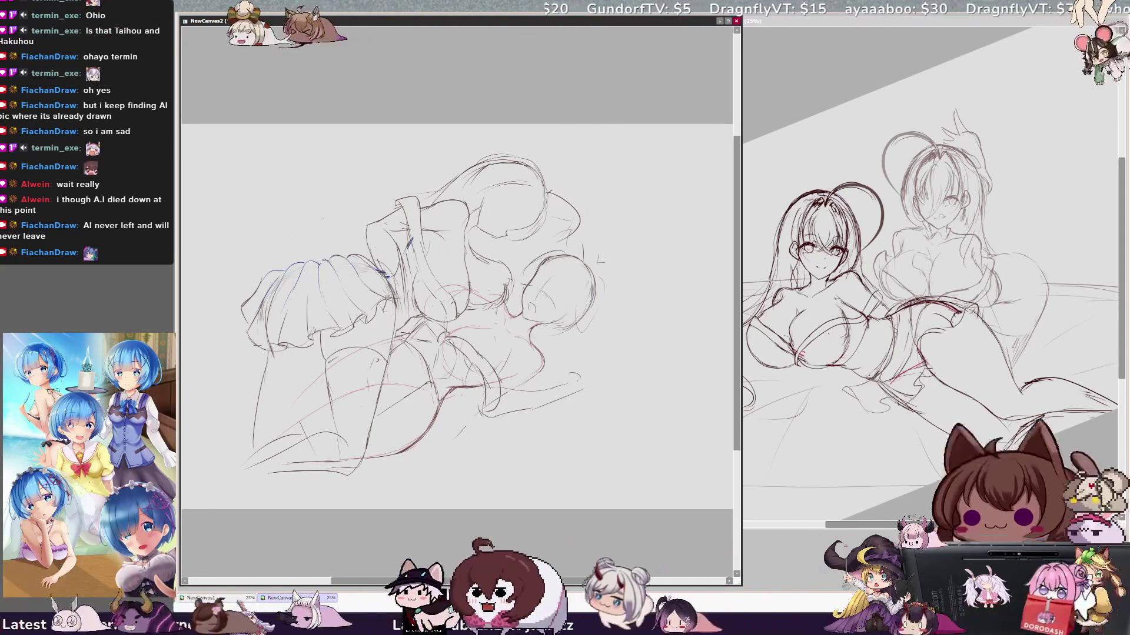
mouse_move(567, 380)
left_mouse_down()
mouse_move(571, 369)
mouse_move(589, 395)
left_mouse_up()
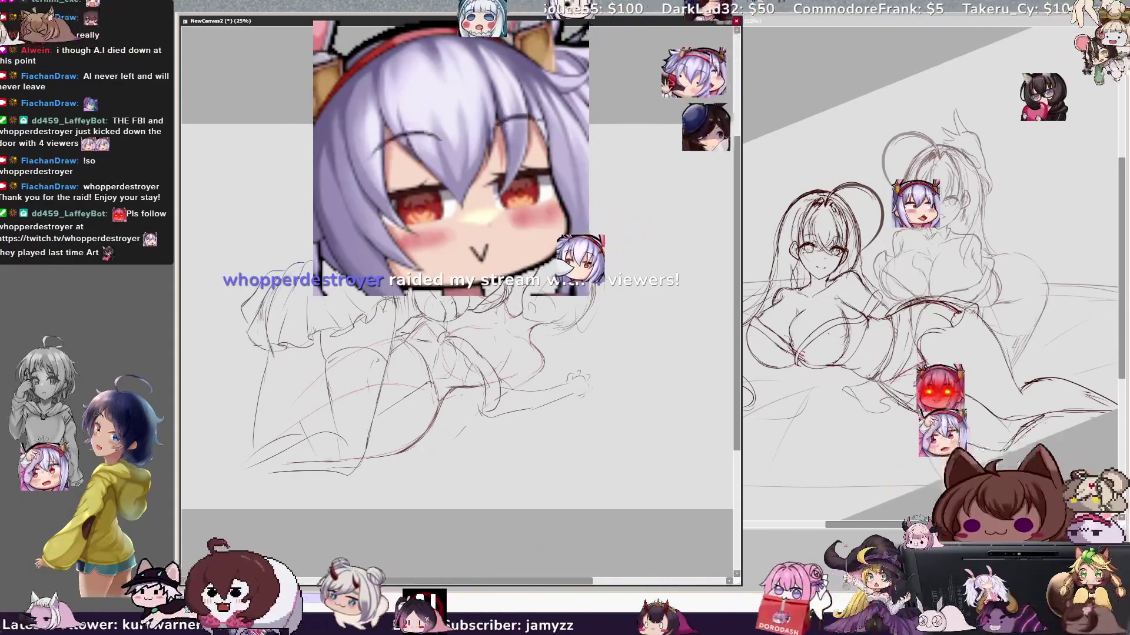
Mirror the view to check the touched-up sketch, then return it to normal orientation
key("h")
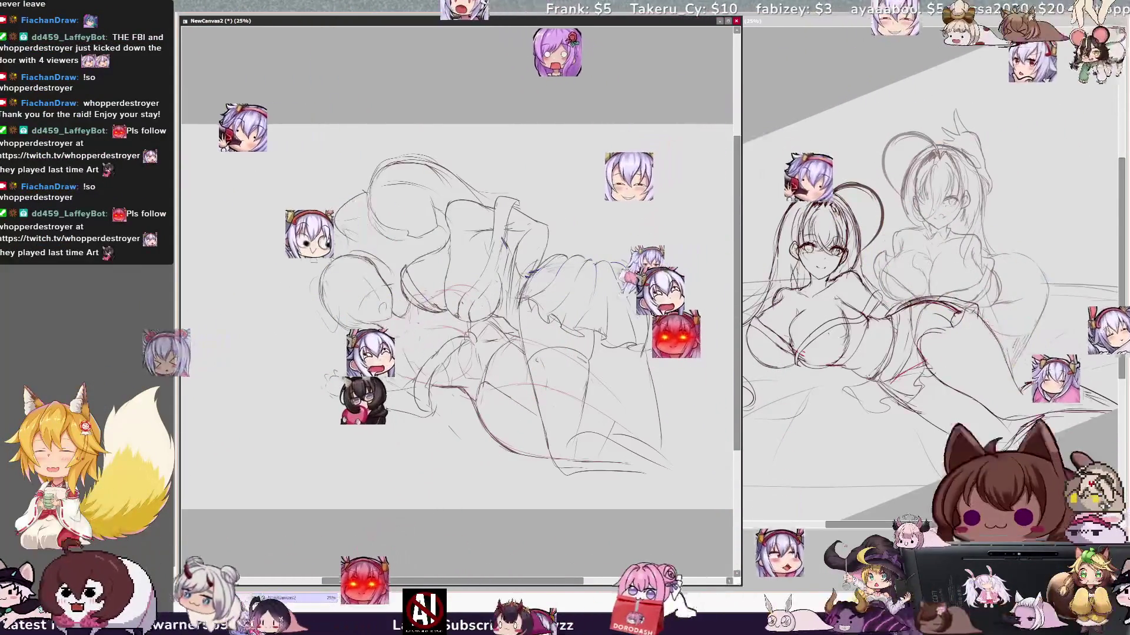
key("h")
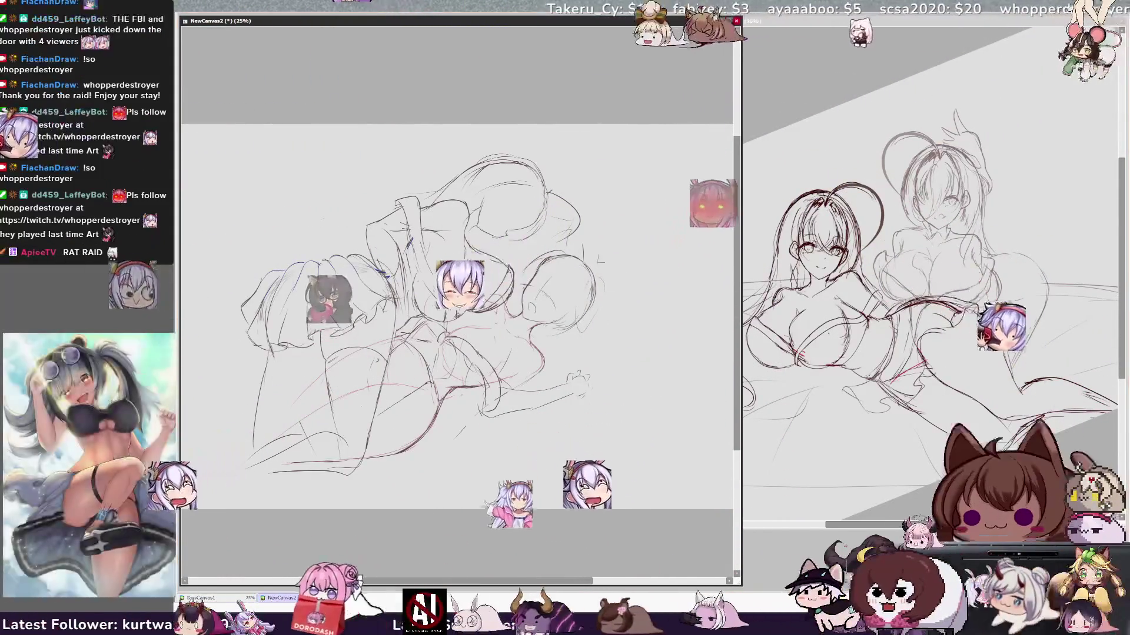
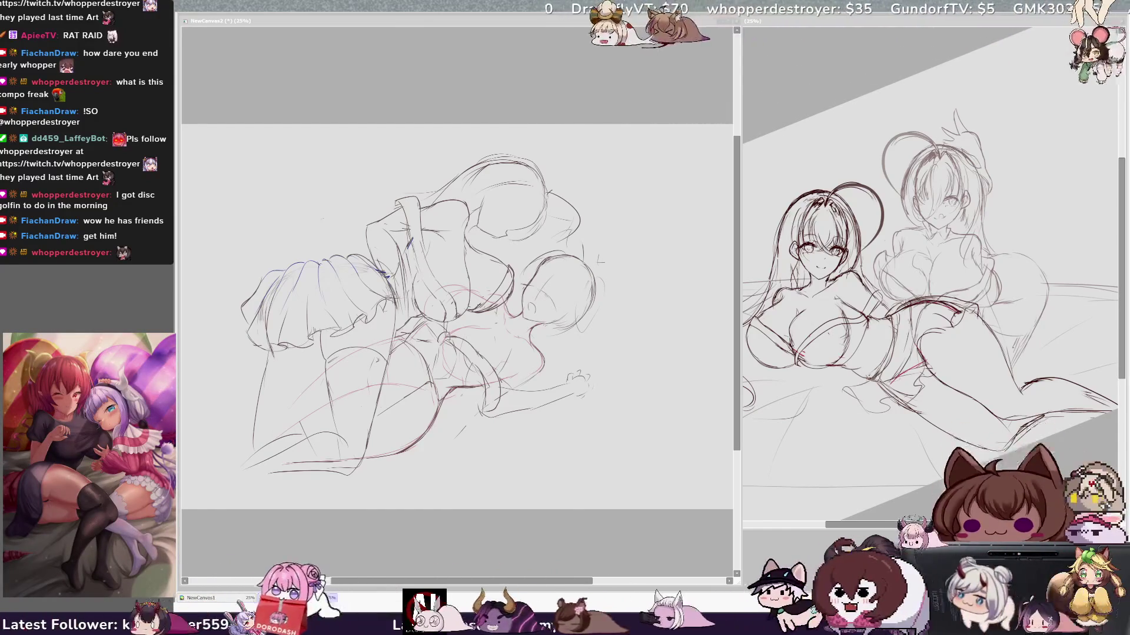
Draw long diagonal floor guide lines around the lower right of the two girls
left_click(685, 458)
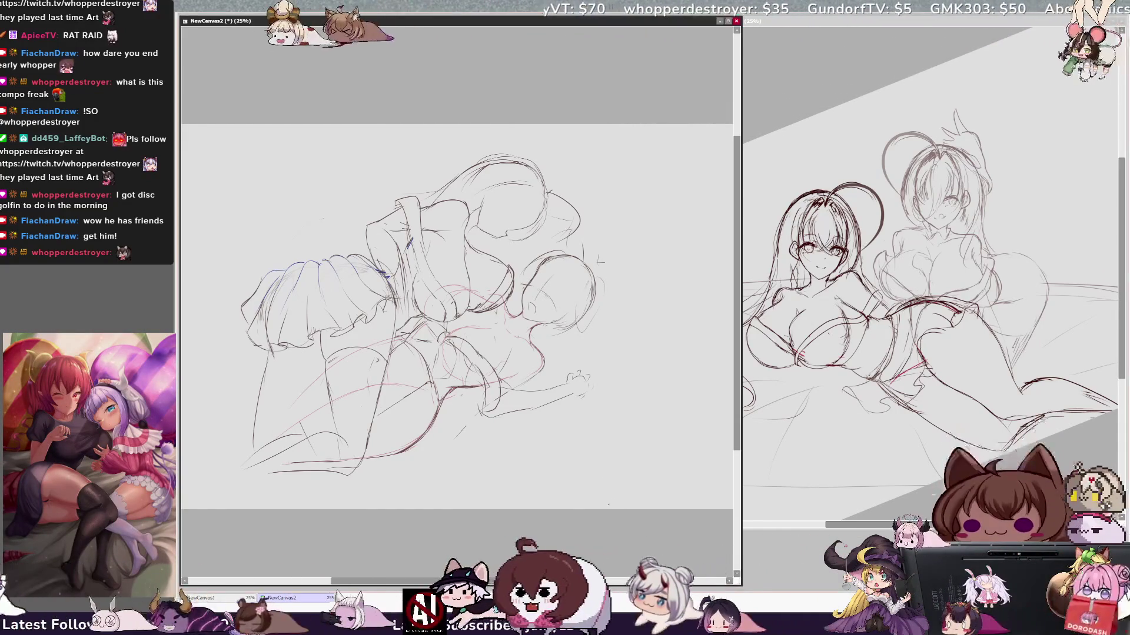
left_click_drag(521, 508, 667, 422)
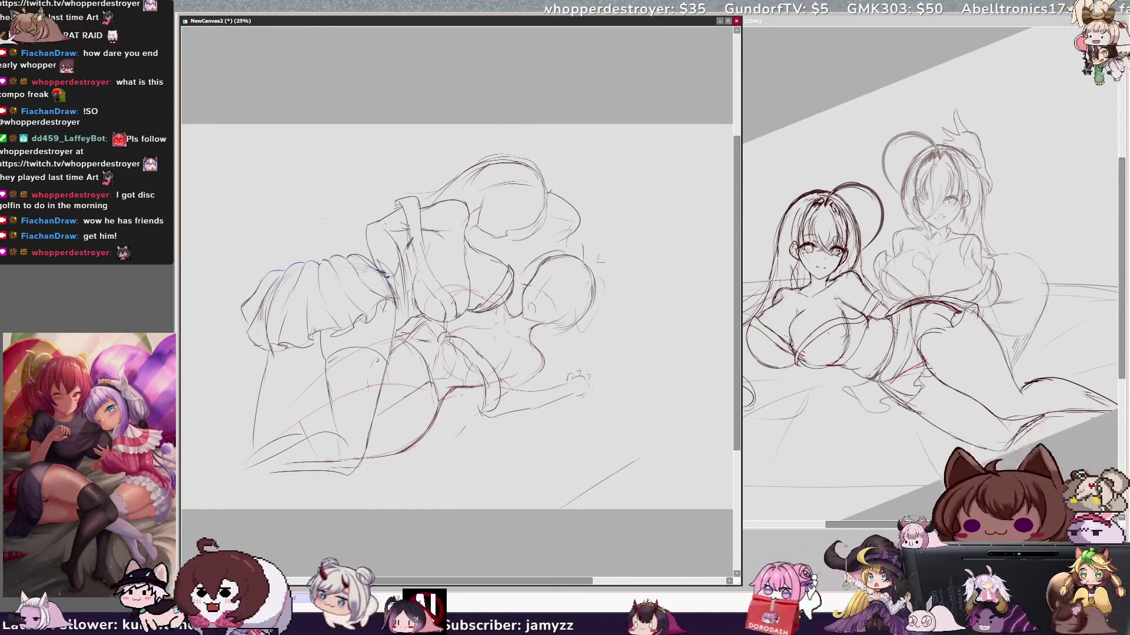
left_click_drag(630, 265, 698, 332)
left_click_drag(597, 486, 712, 406)
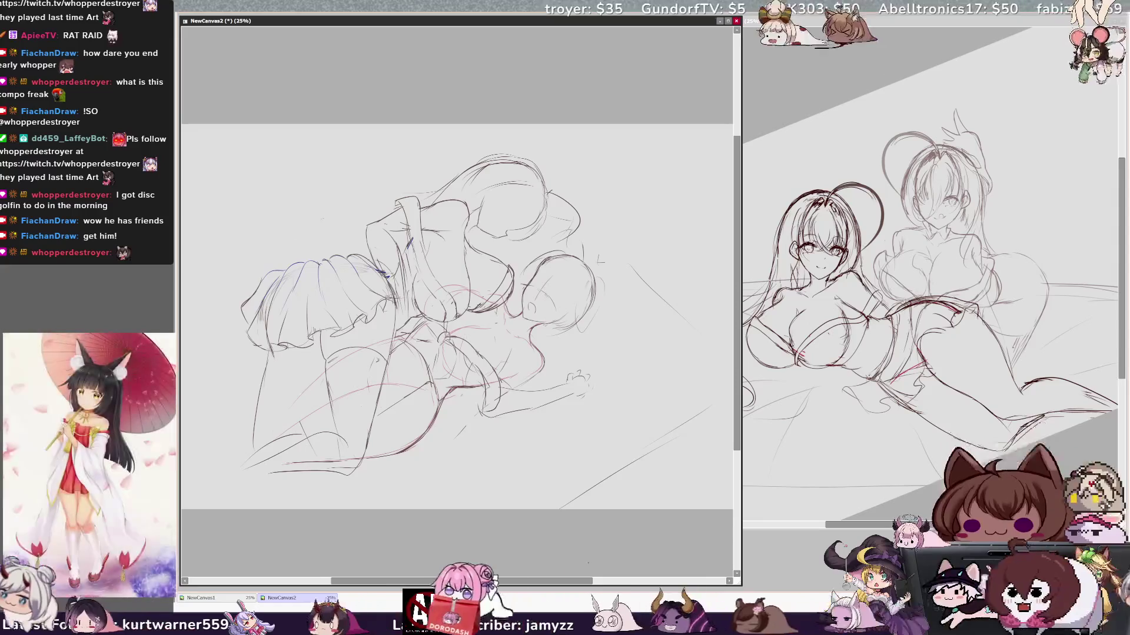
Pan across the canvas, and undo a stray guide stroke drawn at lower left
scroll(457, 316, "right", 3)
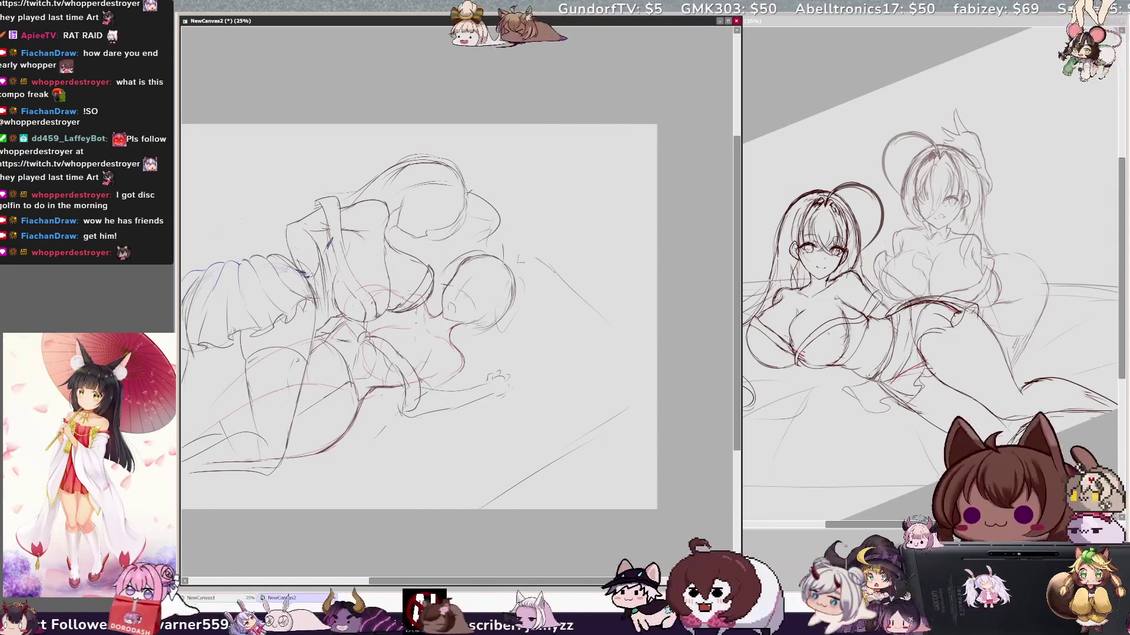
left_click_drag(570, 582, 570, 586)
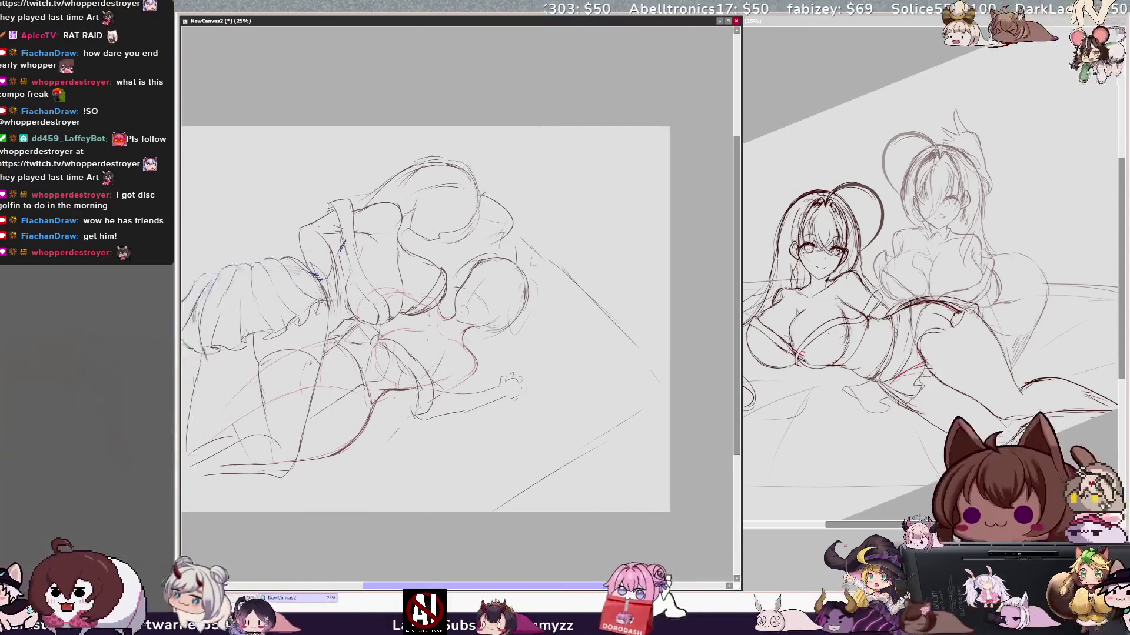
scroll(457, 317, "left", 5)
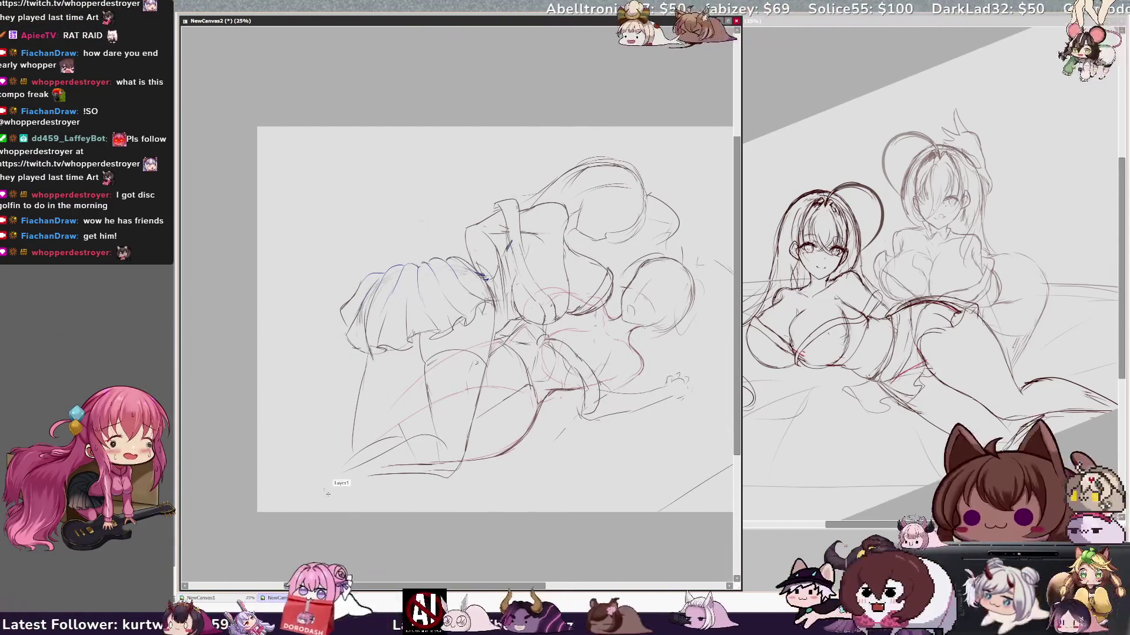
scroll(568, 591, "right", 5)
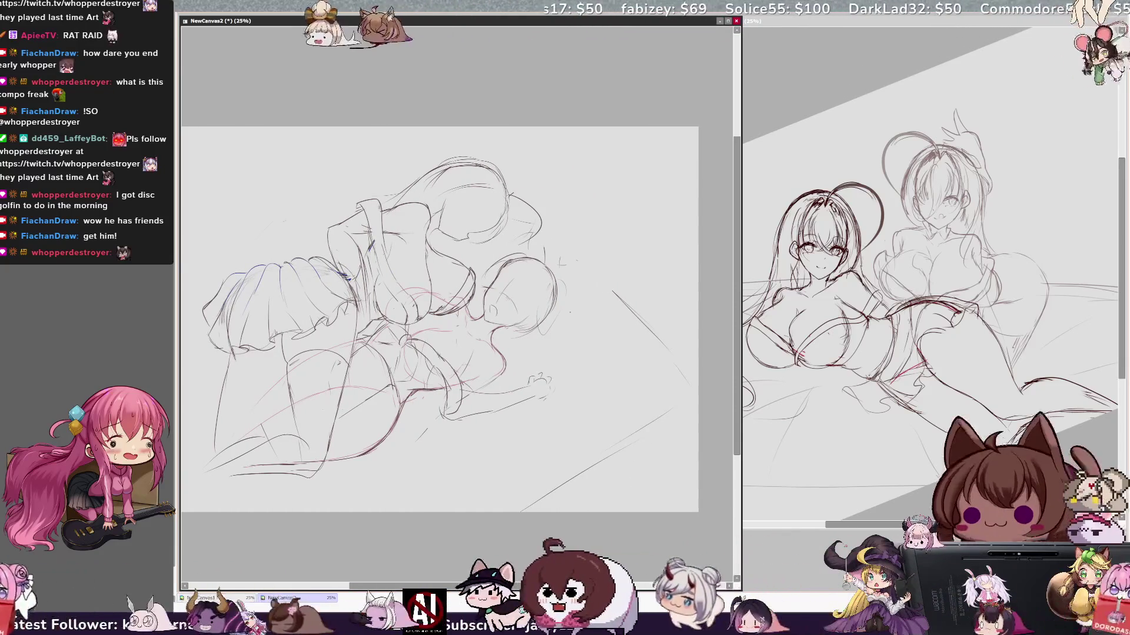
scroll(456, 318, "left", 4)
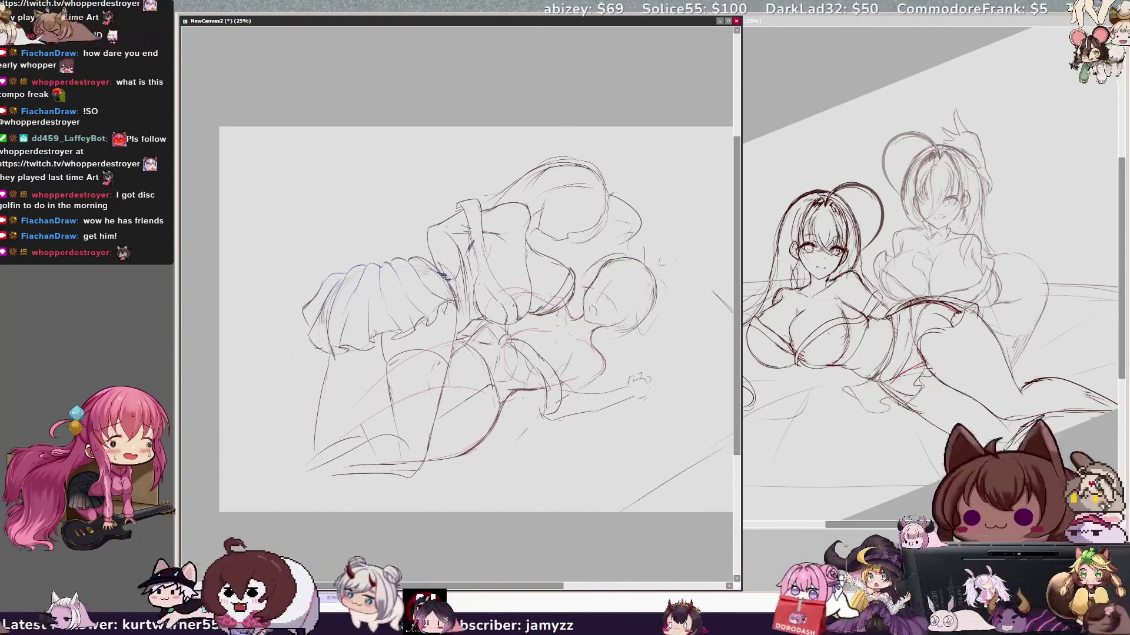
left_click_drag(220, 402, 326, 341)
key("ctrl+z")
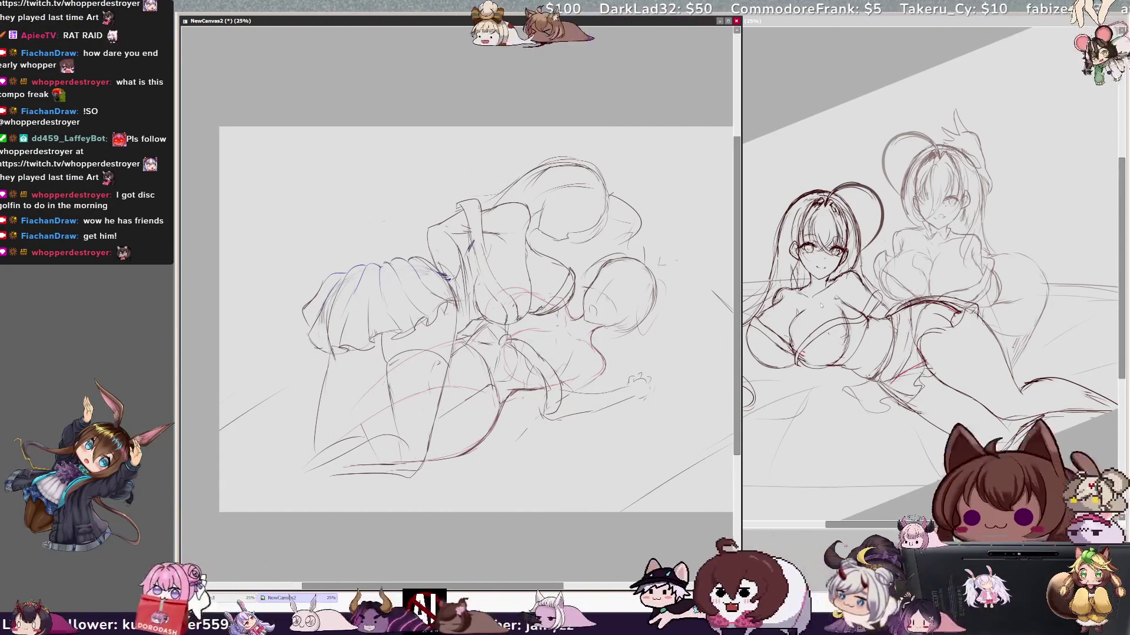
scroll(457, 318, "right", 2)
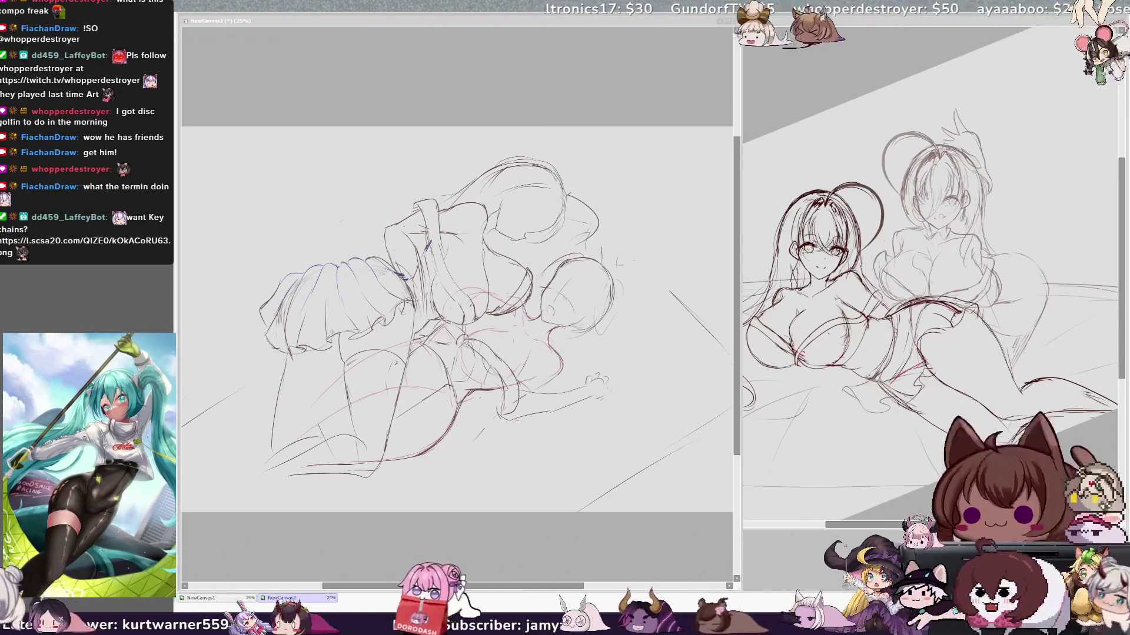
Lasso-select and copy the back girl's head on NewCanvas1, then return to NewCanvas2
left_click(617, 500)
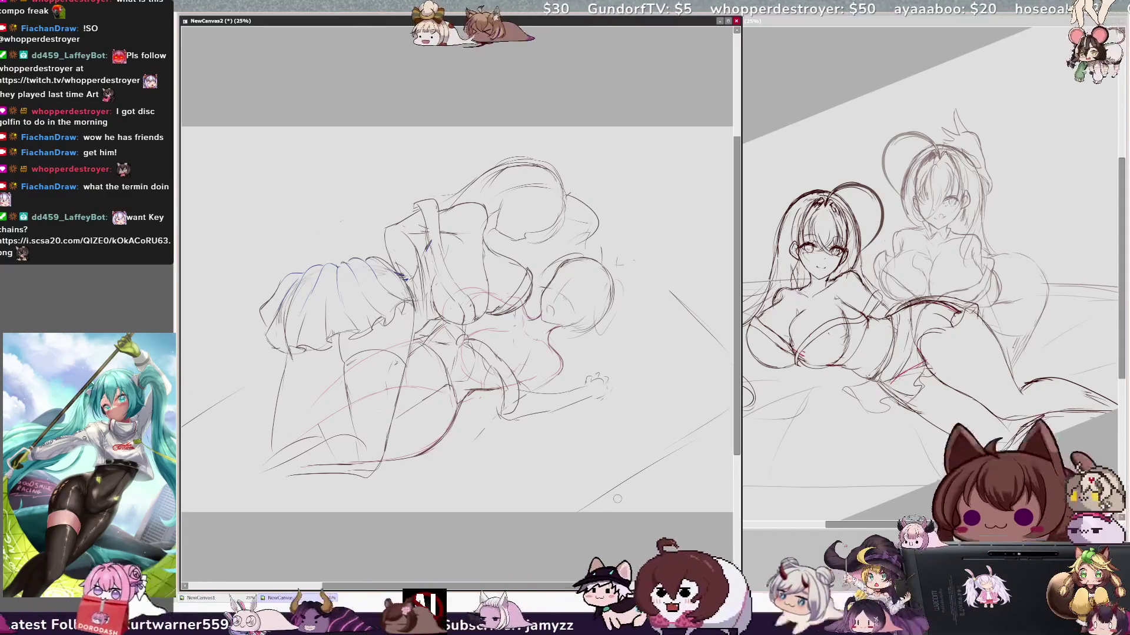
key("ctrl+Tab")
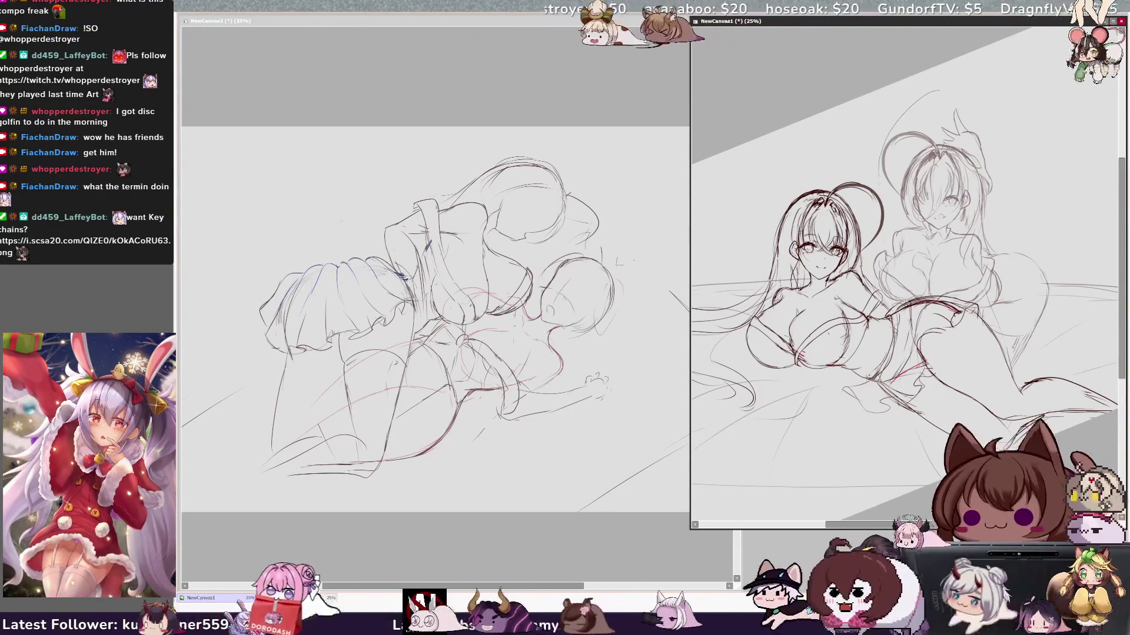
mouse_move(928, 232)
left_mouse_down()
mouse_move(995, 212)
mouse_move(1015, 152)
mouse_move(974, 78)
left_mouse_up()
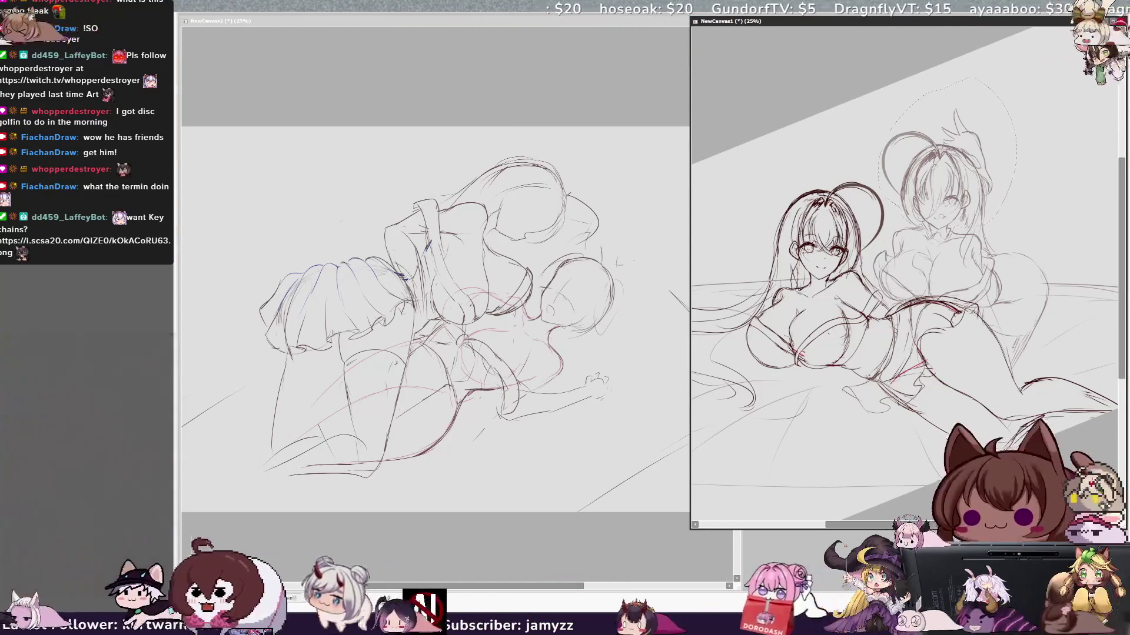
left_click(277, 20)
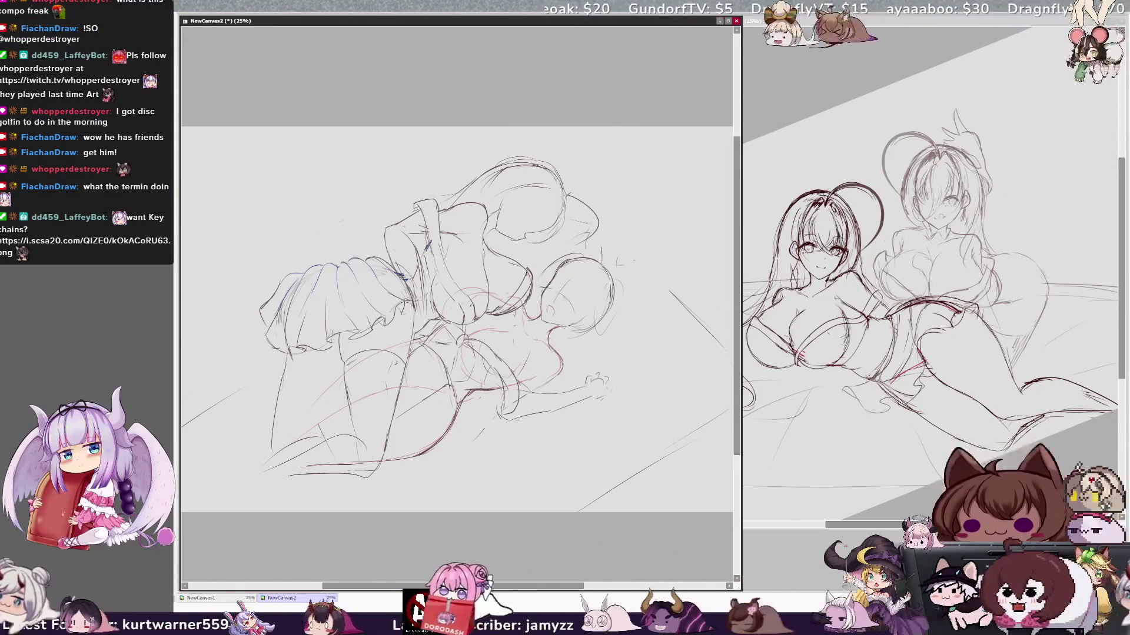
Paste the copied head and move and rotate it onto the lying girl at her angle
key("ctrl+v")
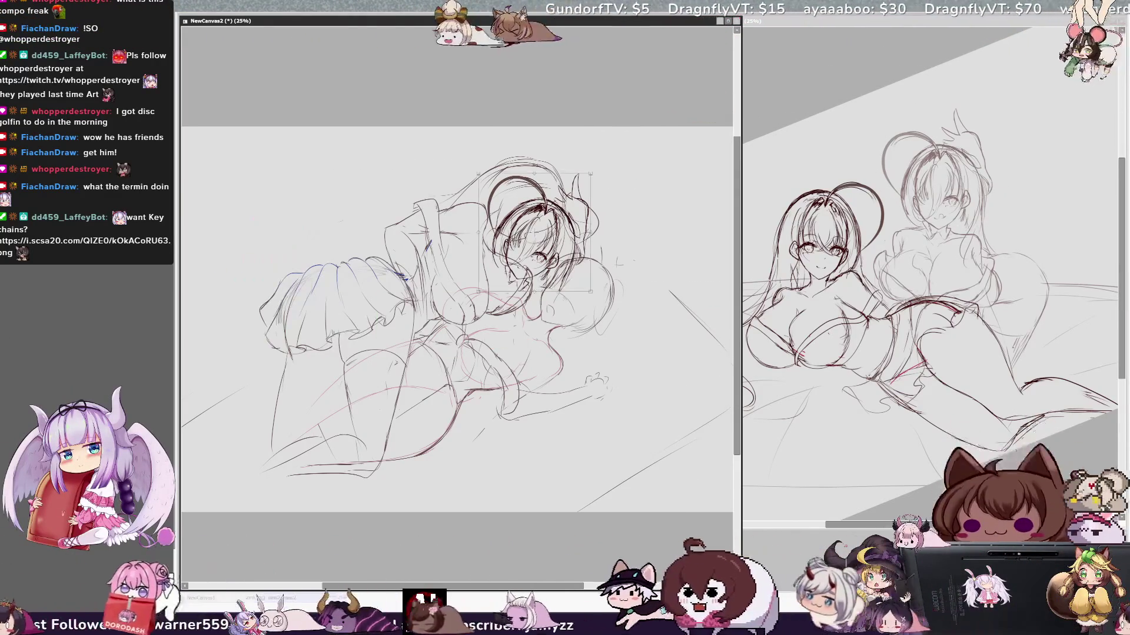
left_click_drag(538, 236, 580, 277)
mouse_move(624, 329)
left_mouse_down()
mouse_move(632, 347)
mouse_move(643, 331)
mouse_move(588, 320)
left_mouse_up()
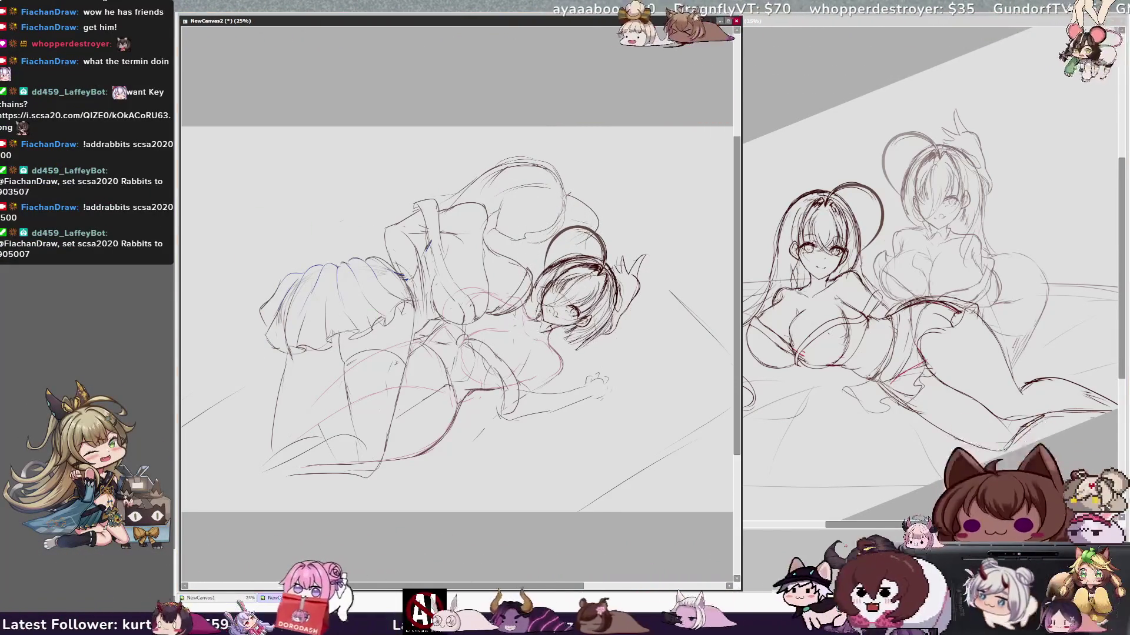
key("bracketright")
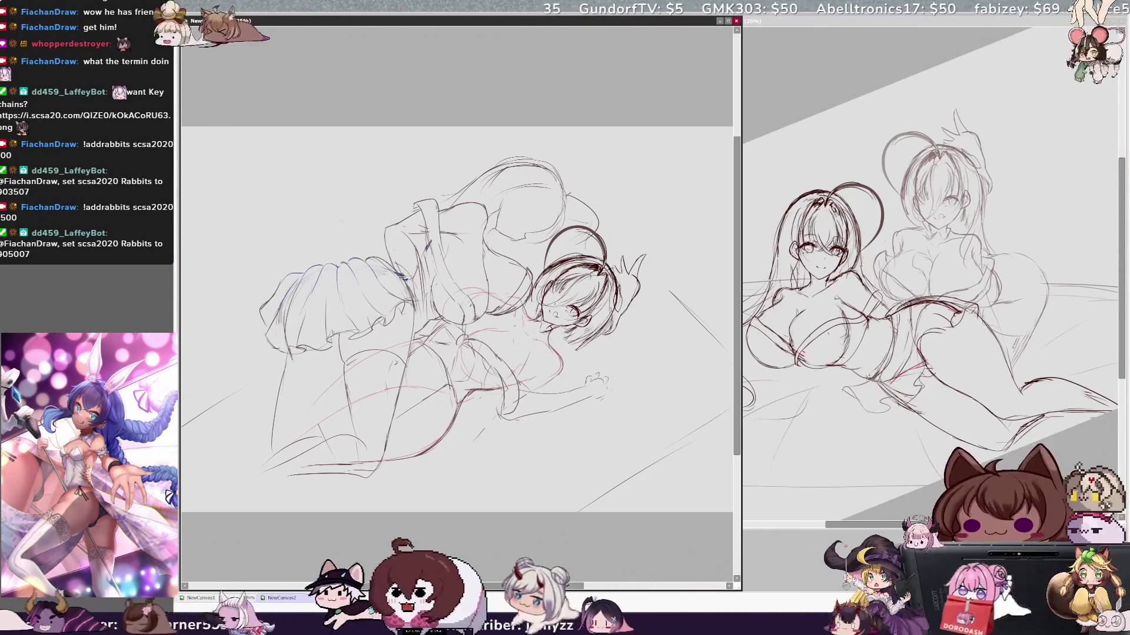
key("Delete")
key("Delete")
key("Delete")
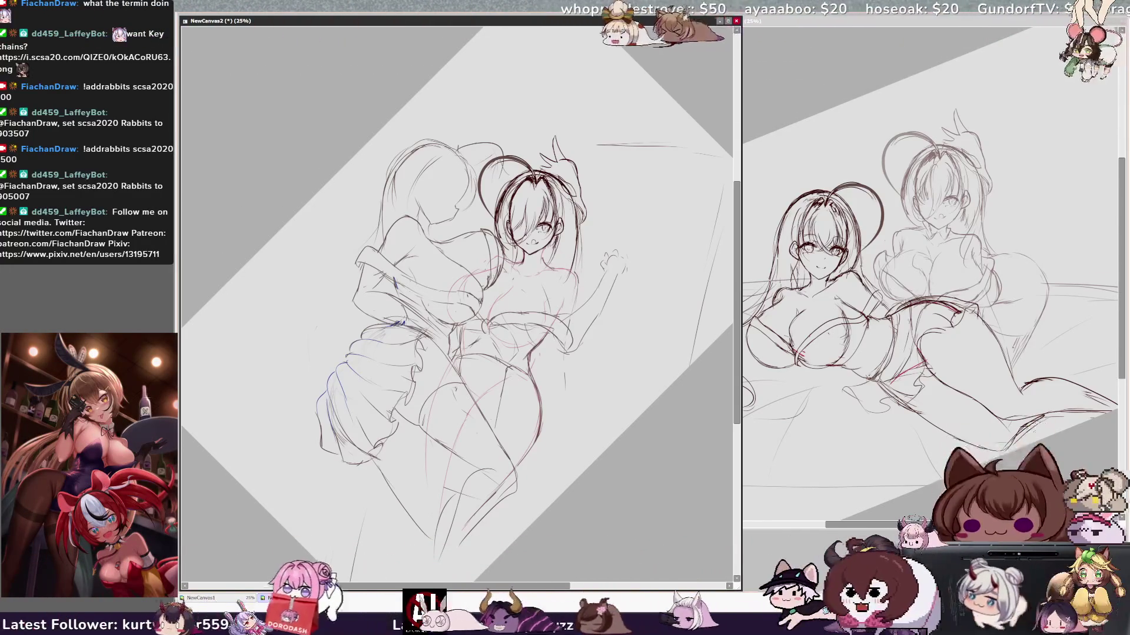
Sketch a curved stroke beside the skirt's left side while the view is mirrored
key("h")
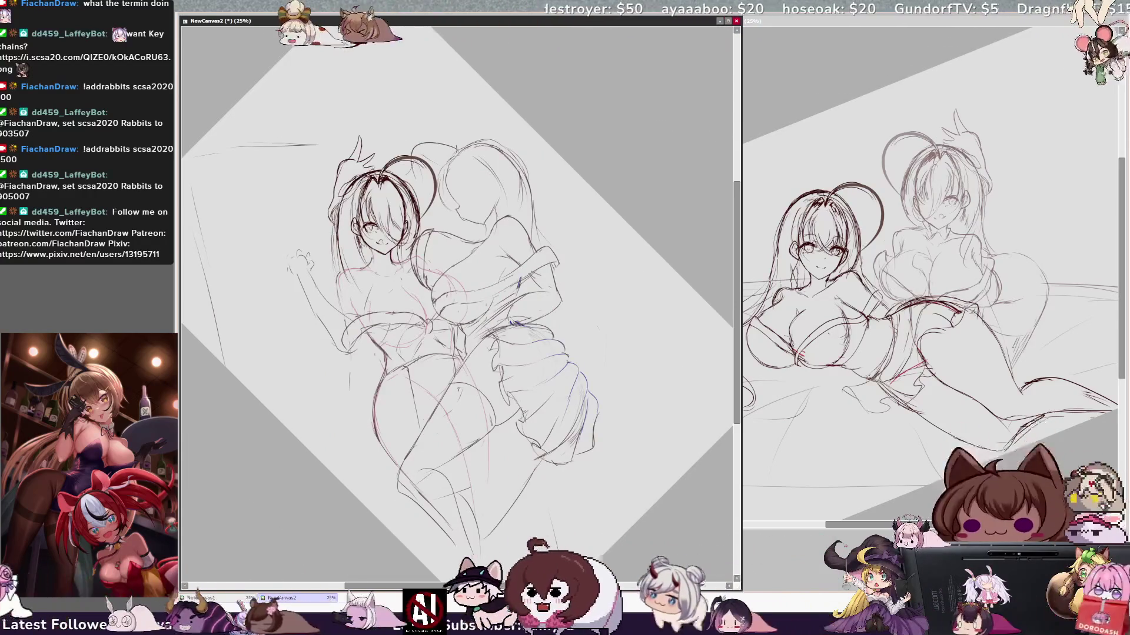
left_click_drag(292, 361, 343, 367)
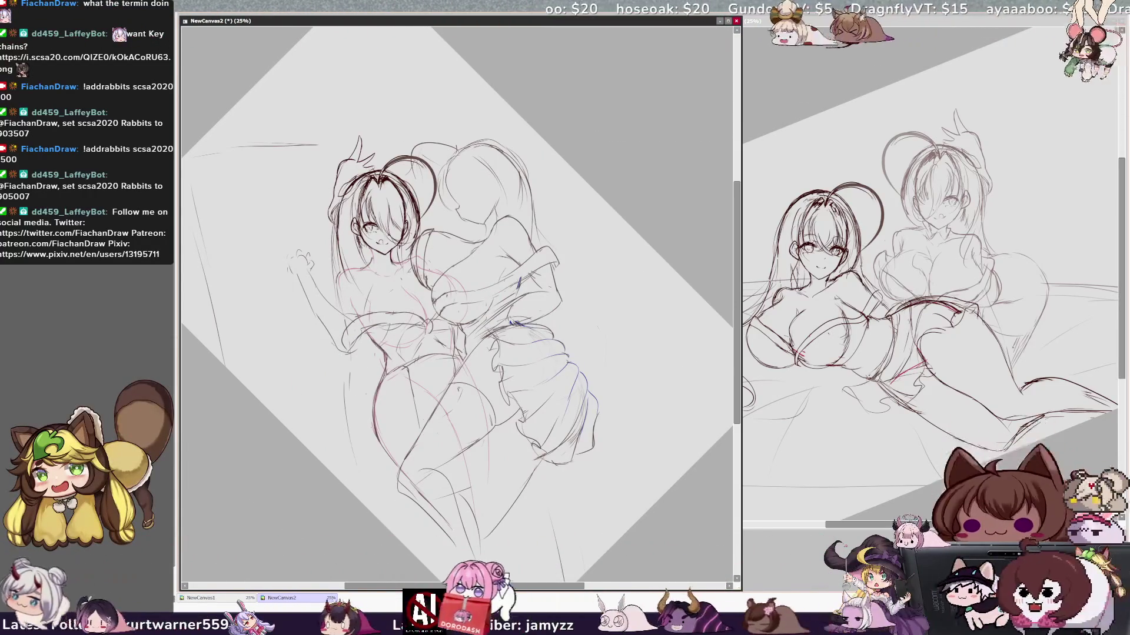
key("h")
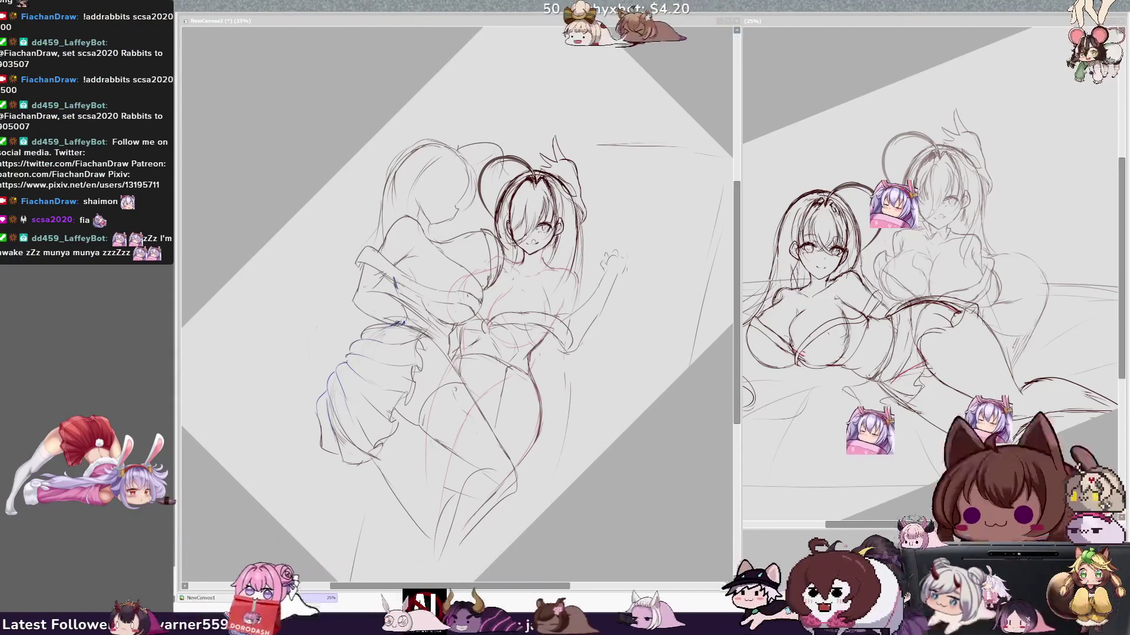
left_click(723, 353)
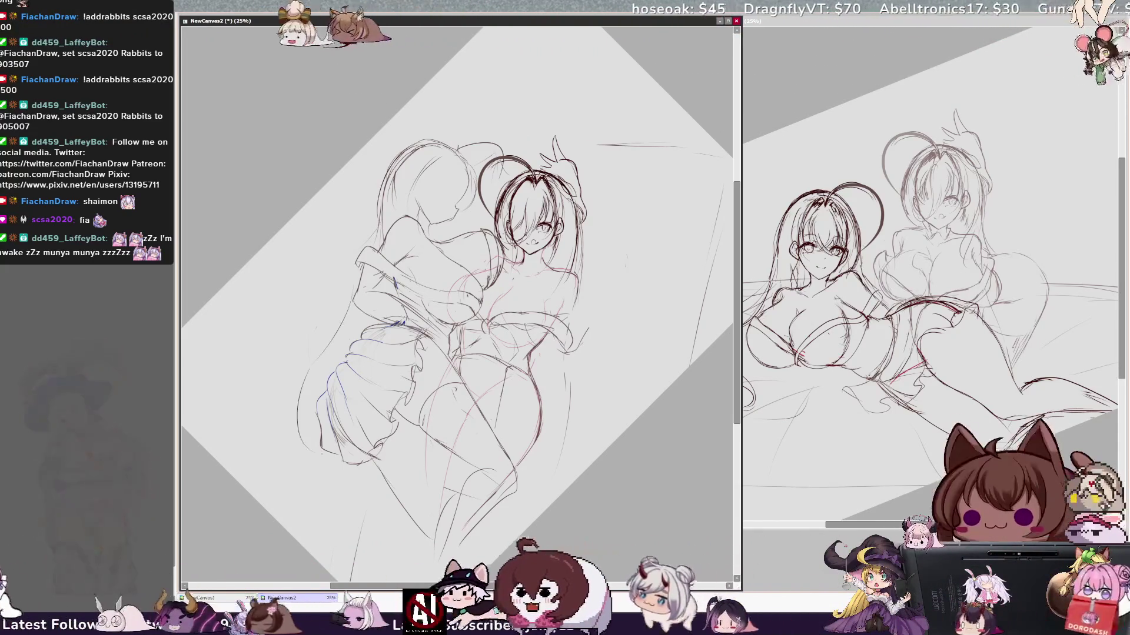
Draw a long curve along the skirt's left edge, check it mirrored, and reset view rotation
left_click_drag(300, 450, 312, 368)
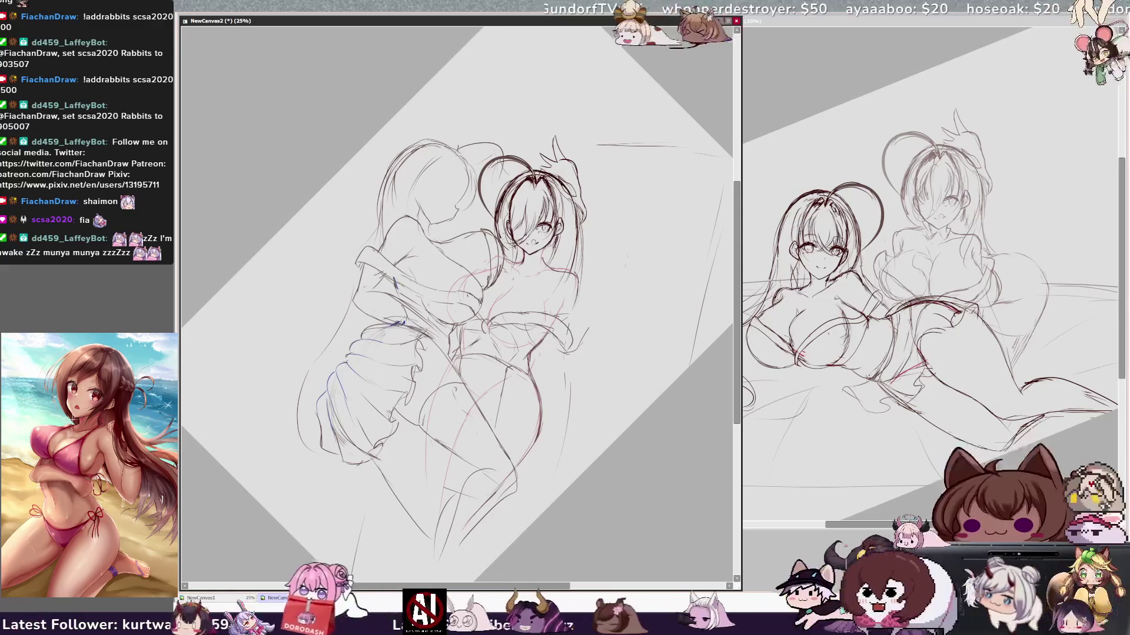
key("h")
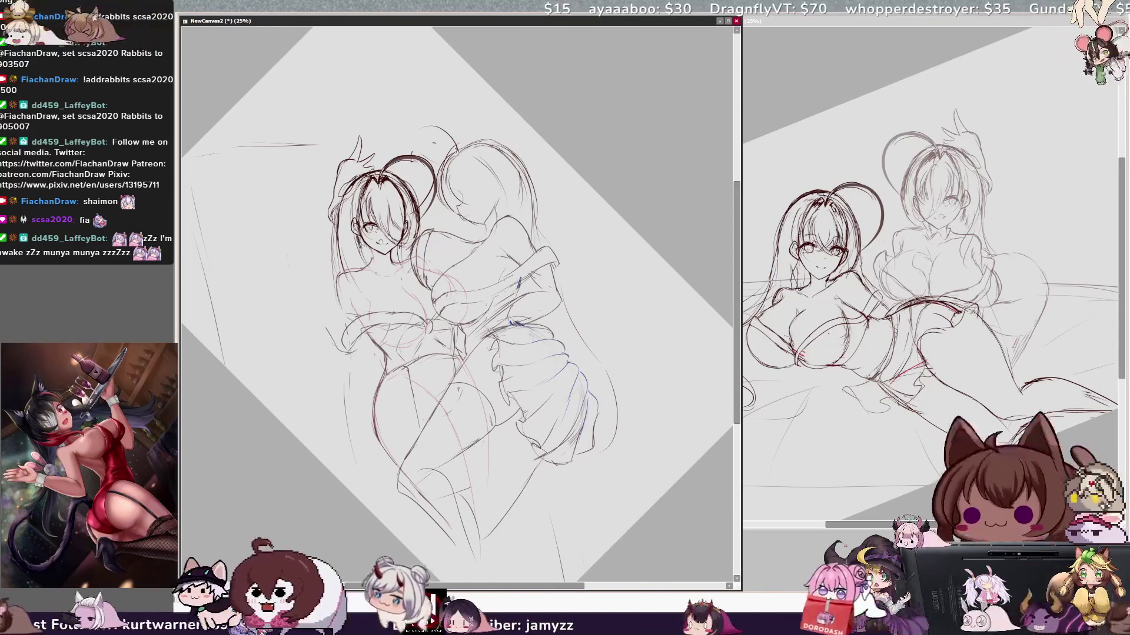
key("h")
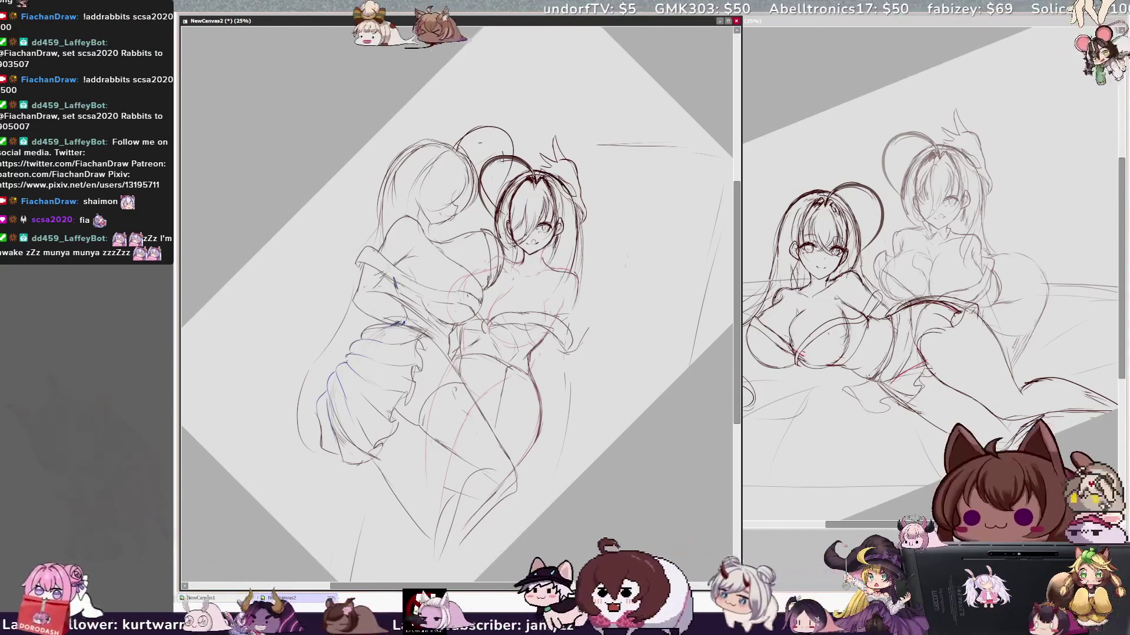
key("Delete")
key("Home")
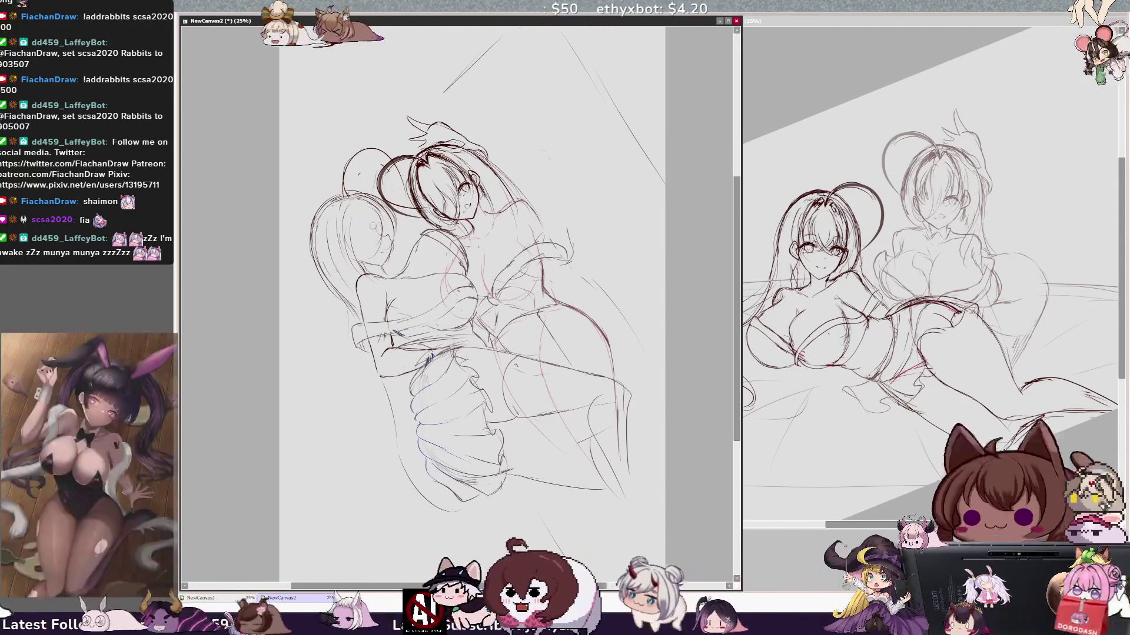
Add a stroke to the left girl's head and enlarge the whole sketch slightly
left_click_drag(363, 209, 357, 259)
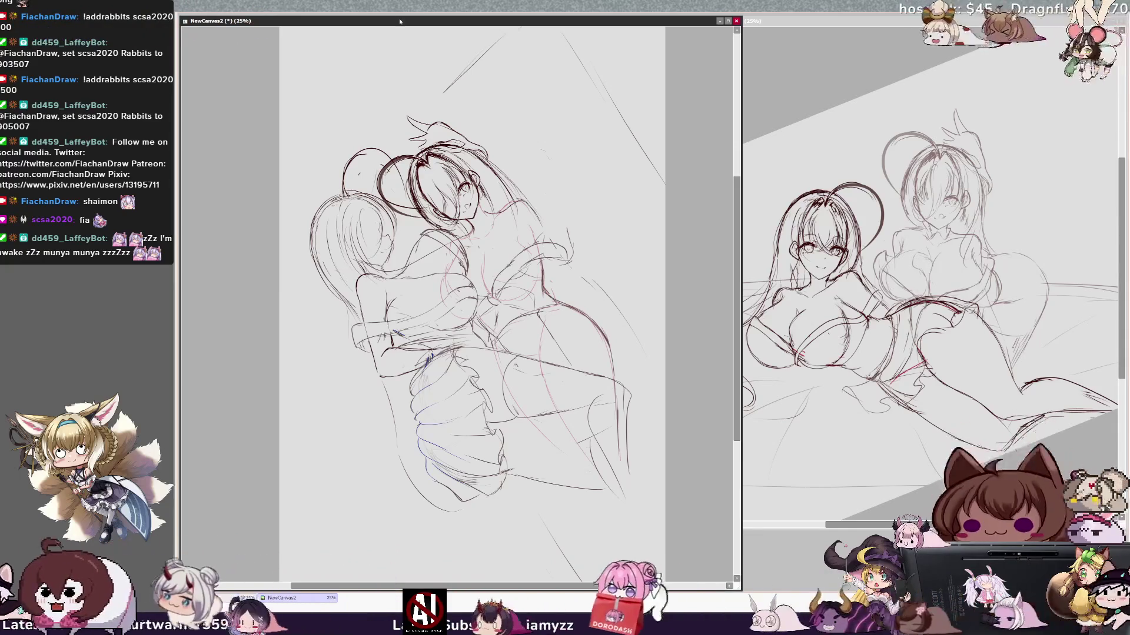
key("Delete")
key("Delete")
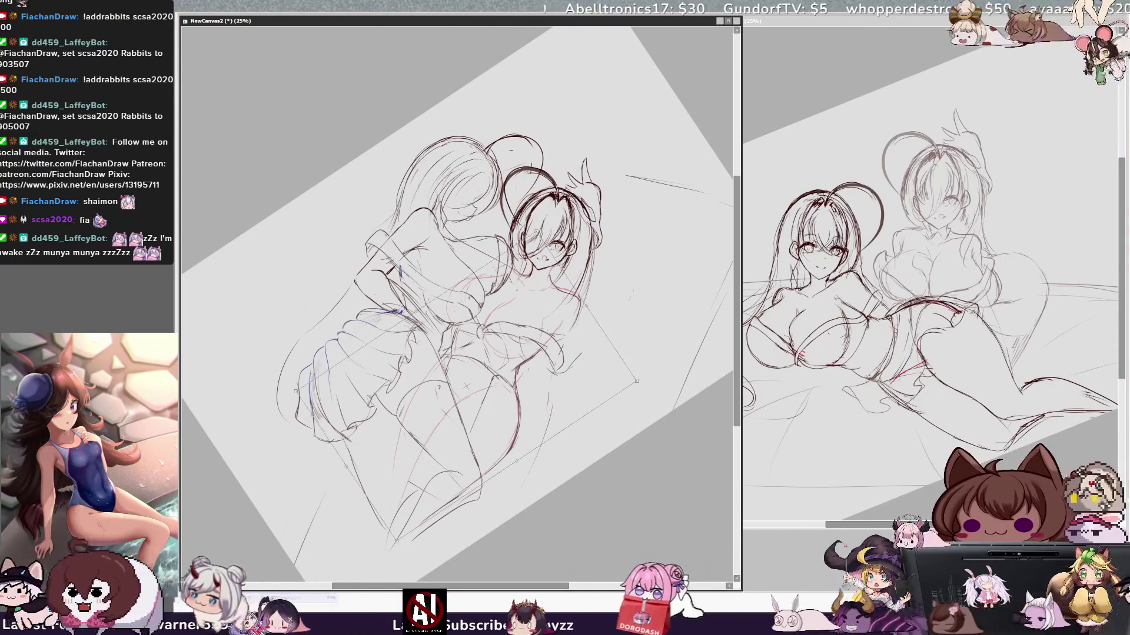
scroll(505, 488, "down", 2)
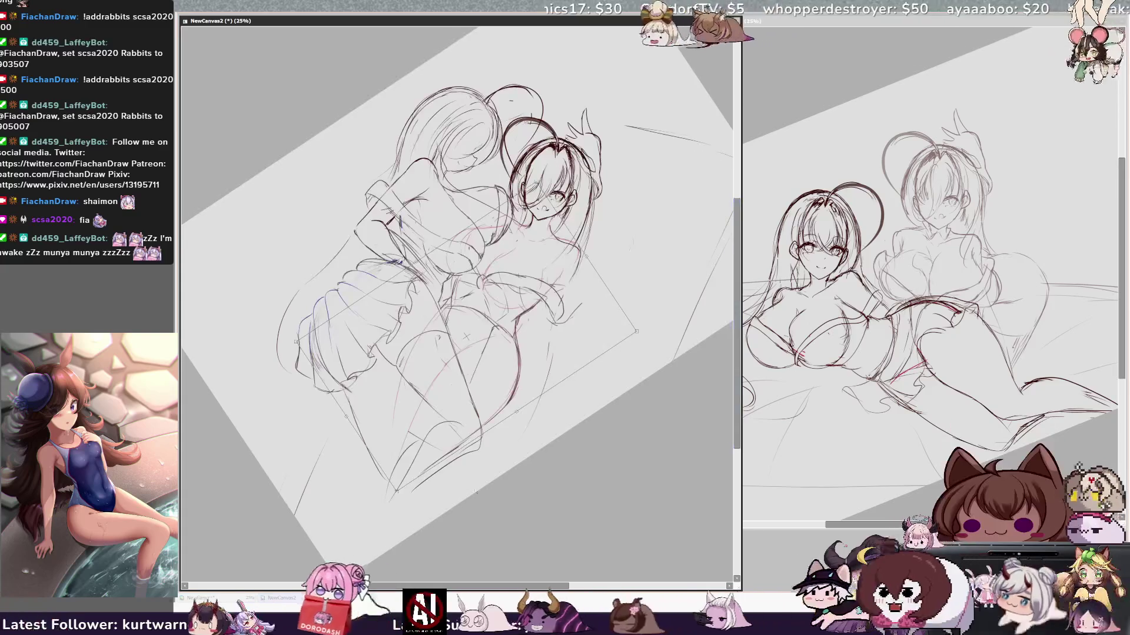
left_click_drag(396, 493, 386, 514)
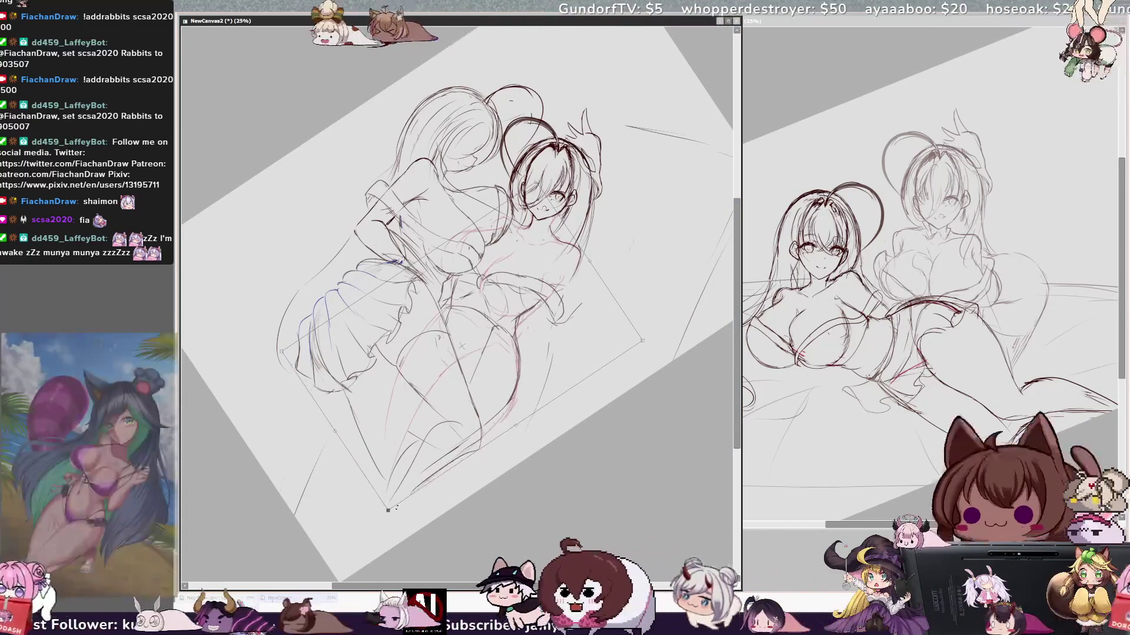
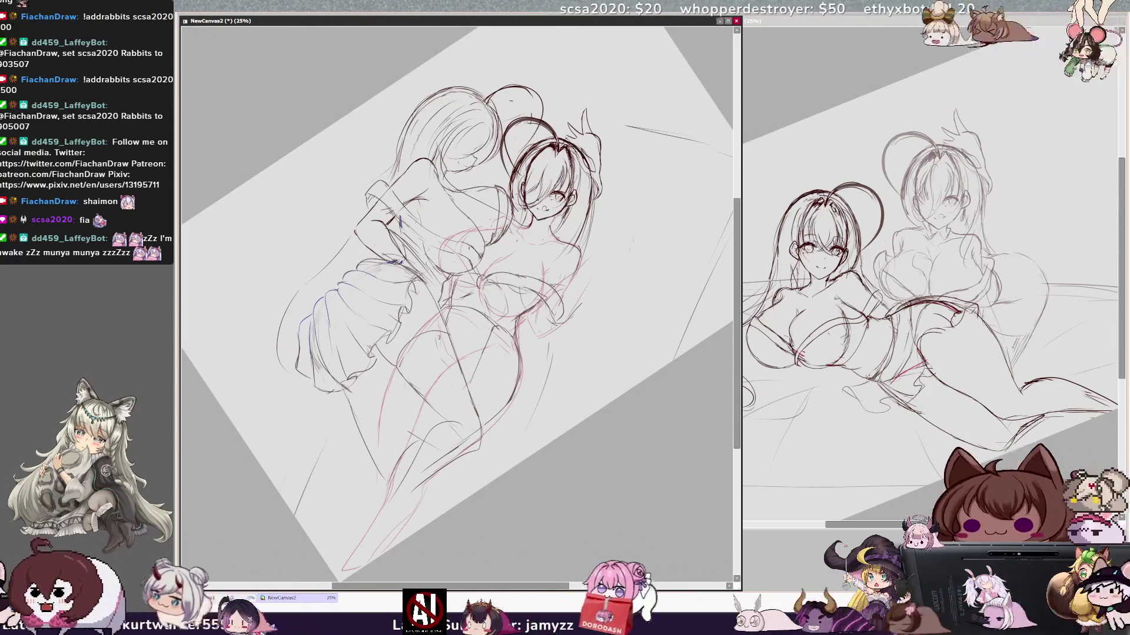
Add a short pencil stroke to the left sketch near the upper-left girl's hair
left_click_drag(596, 286, 581, 305)
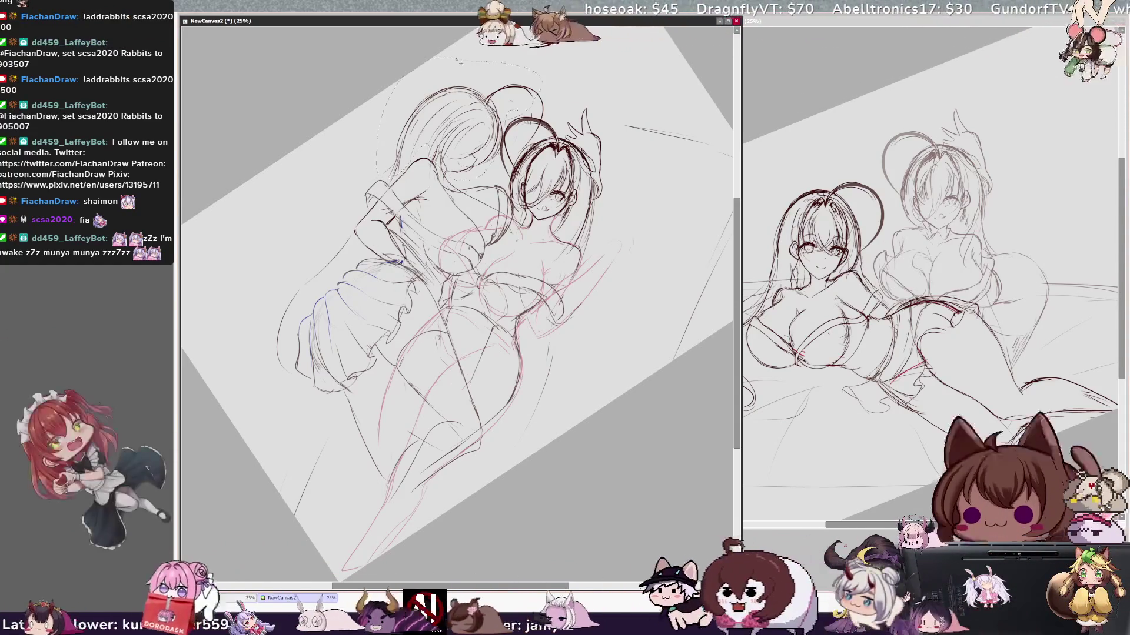
Free-transform the selected upper-left hair, apply it, and deselect it
key("ctrl+t")
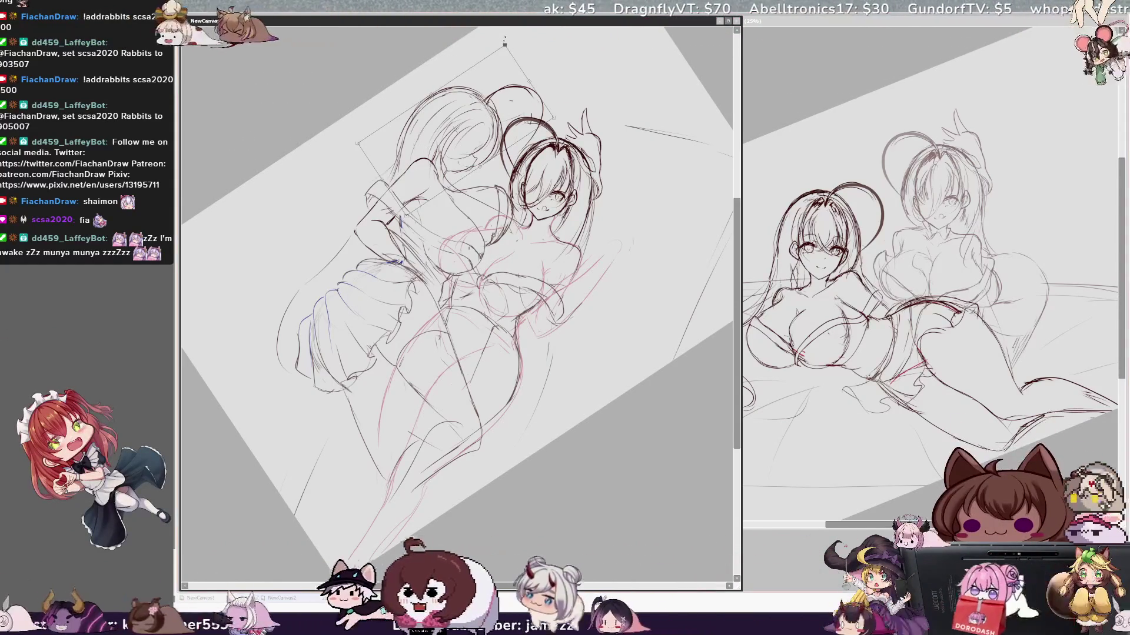
key("Return")
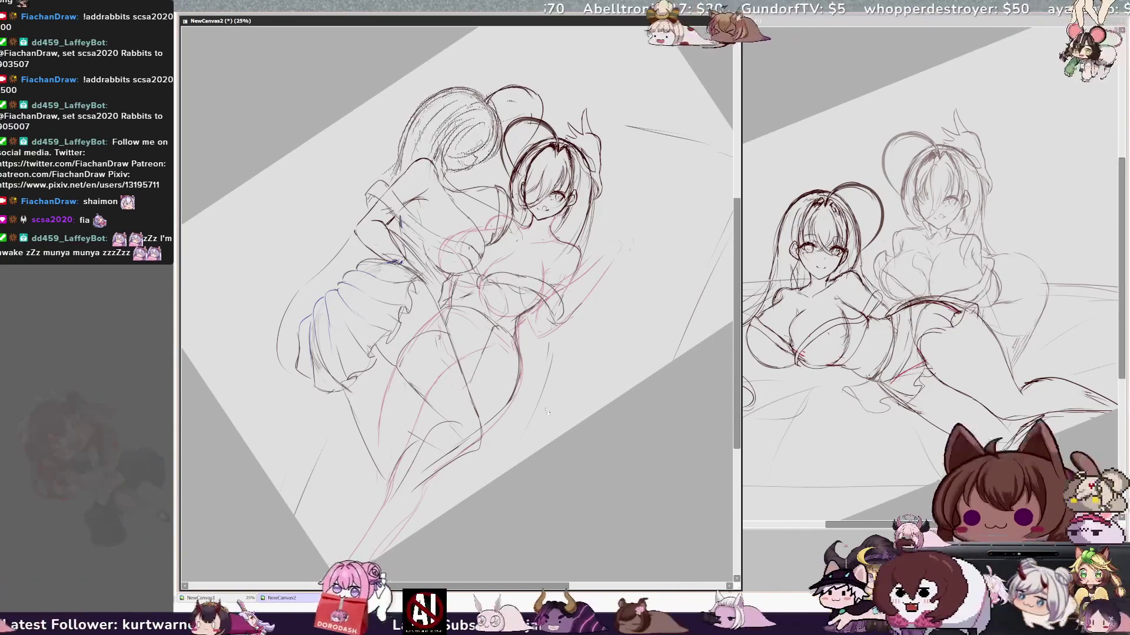
key("ctrl+d")
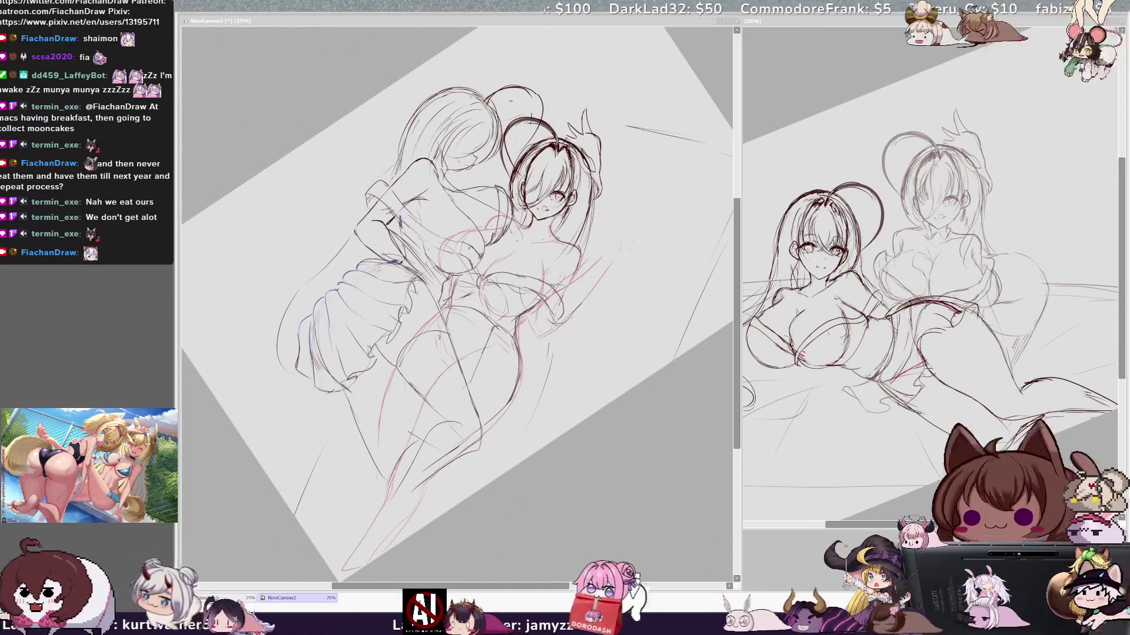
left_click(380, 26)
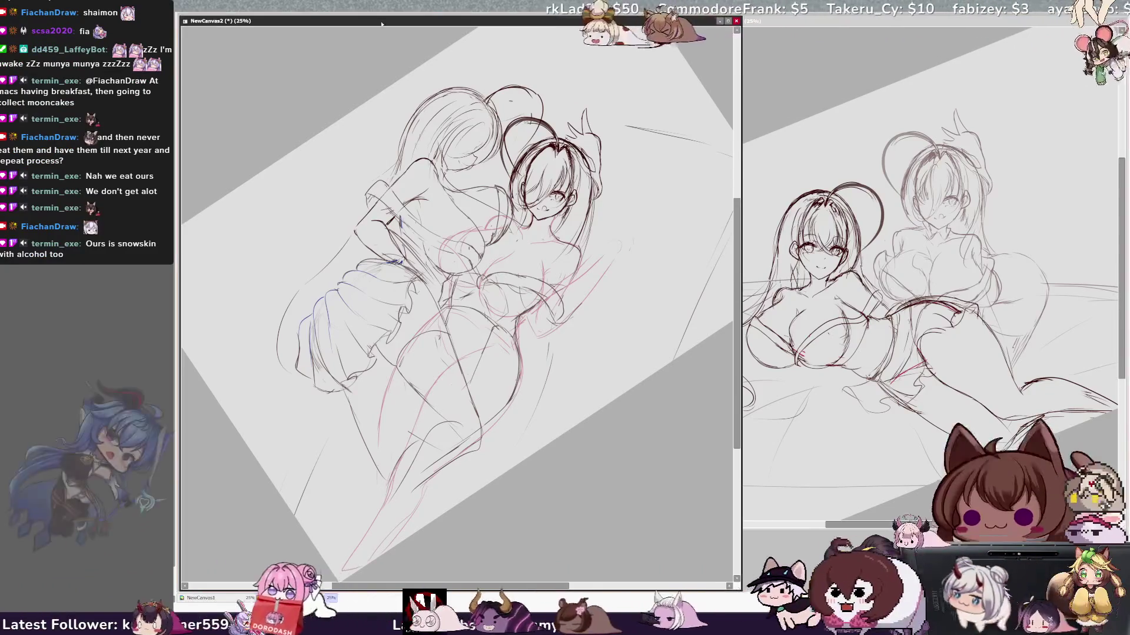
Reset the left canvas rotation to upright, then zoom and pan until the whole sketch fits
key("End")
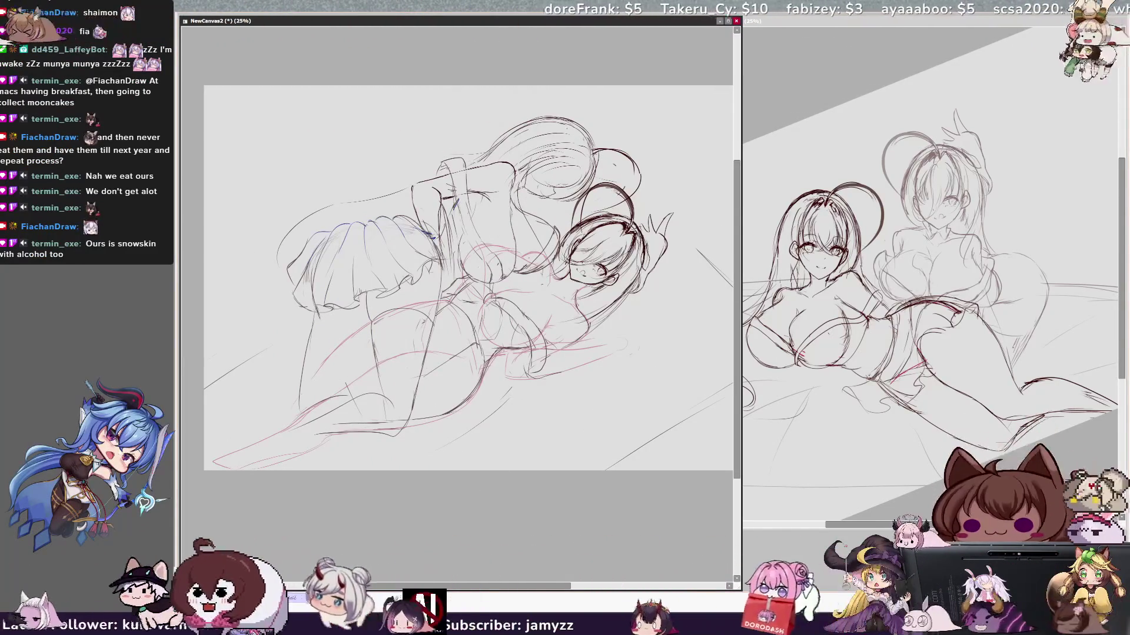
left_click_drag(470, 277, 452, 277)
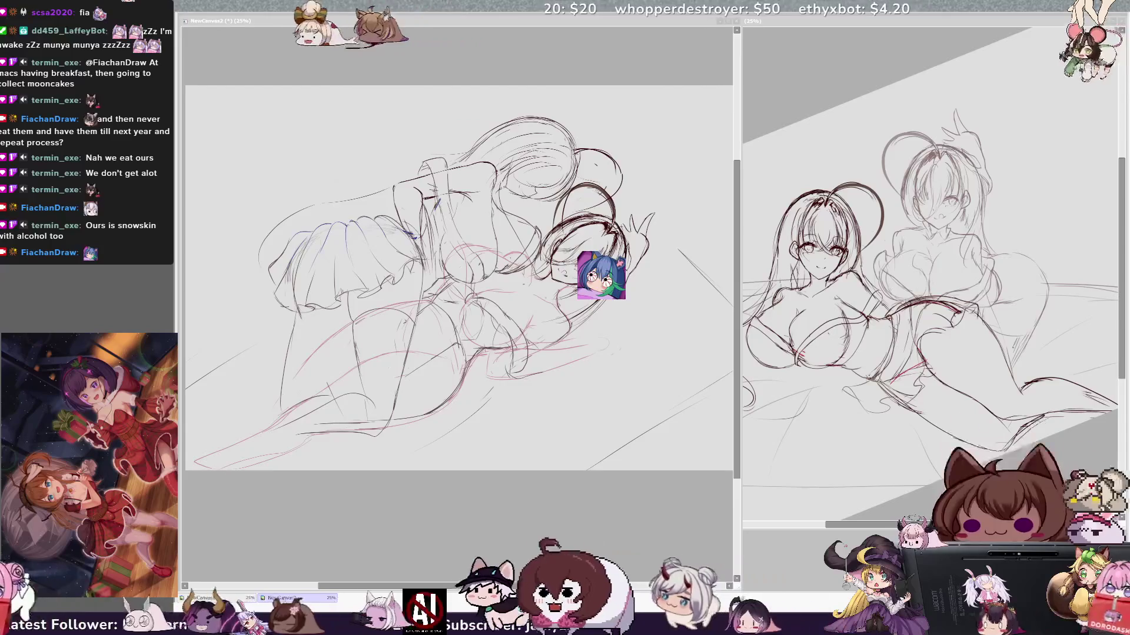
left_click(698, 20)
scroll(698, 20, "down", 2)
scroll(697, 20, "down", 5)
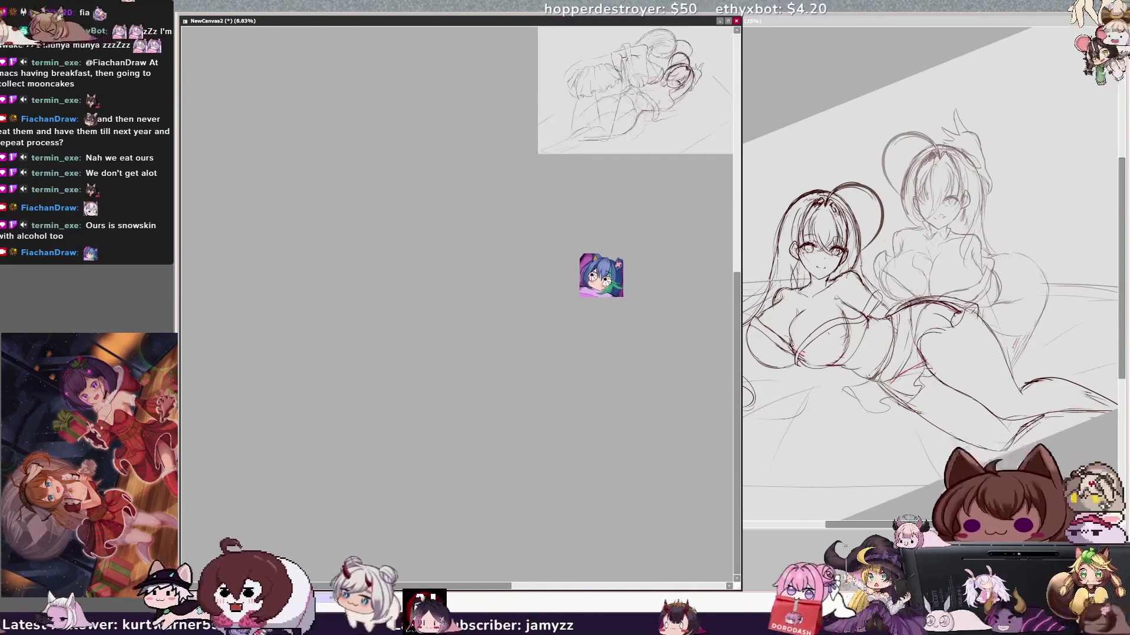
scroll(601, 274, "up", 5)
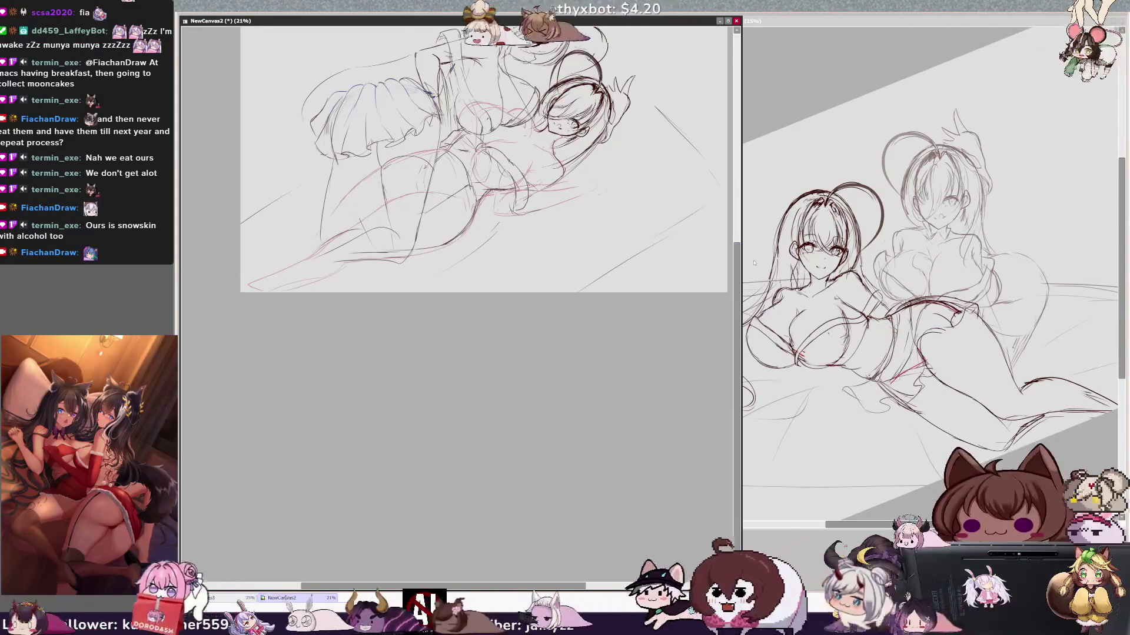
scroll(755, 194, "up", 3)
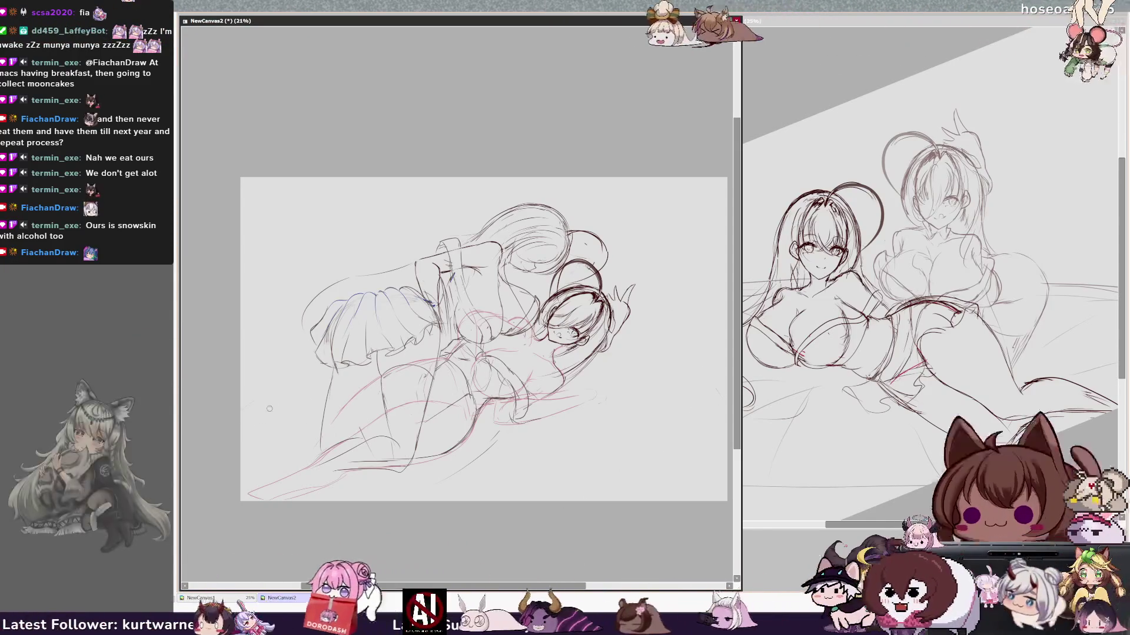
Sketch long diagonal lines around the legs, undo two, and add a line left of the legs
left_click_drag(621, 412, 507, 484)
left_click_drag(683, 350, 486, 501)
left_click_drag(641, 293, 656, 309)
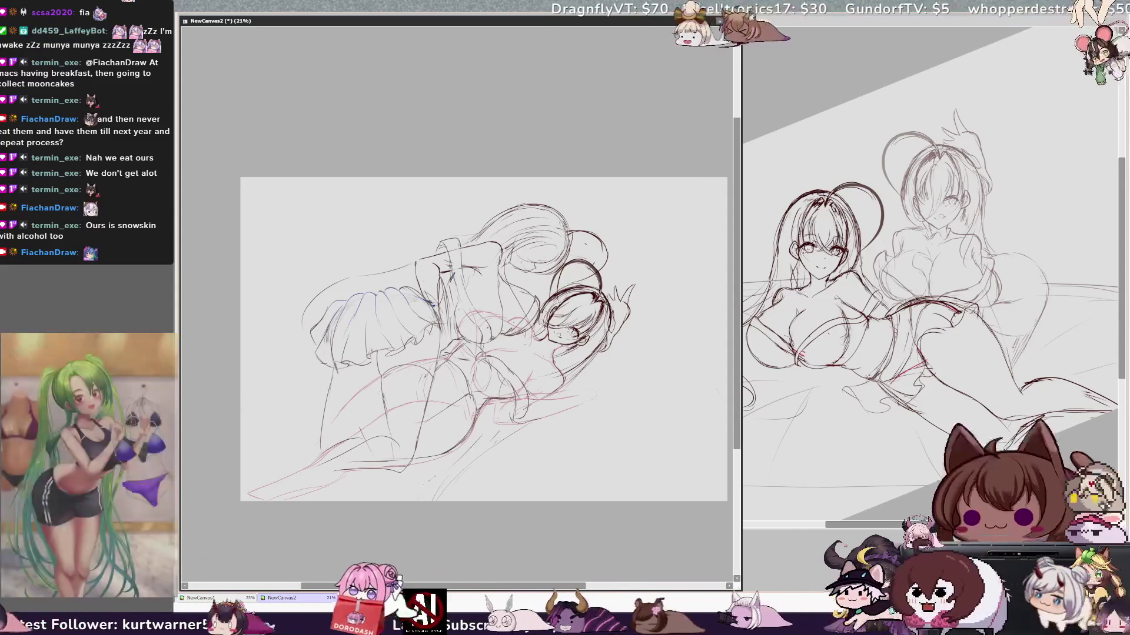
key("ctrl+z")
key("ctrl+z")
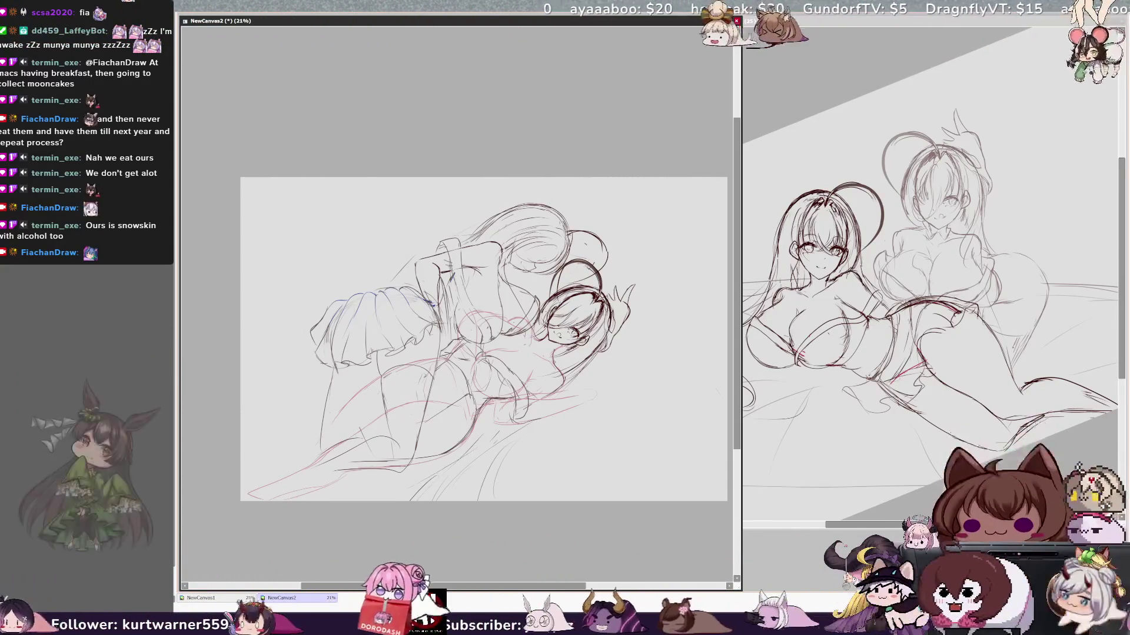
left_click_drag(311, 390, 274, 425)
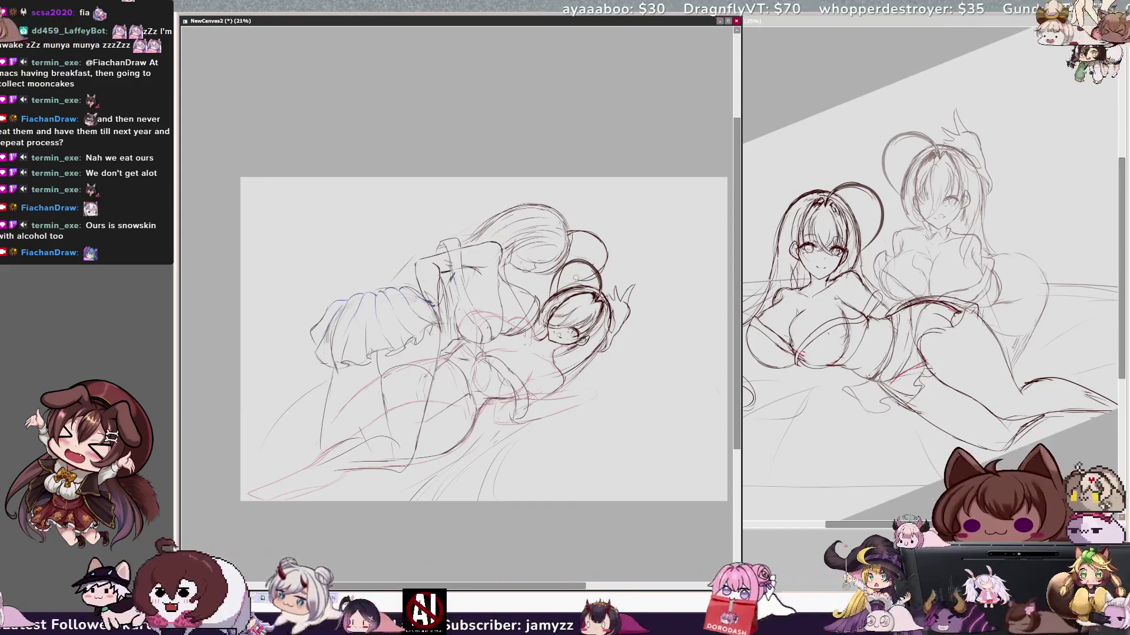
Shift the whole drawing slightly right, add a stroke at the lower left, and rotate the view
scroll(483, 339, "up", 1)
left_click_drag(561, 587, 569, 586)
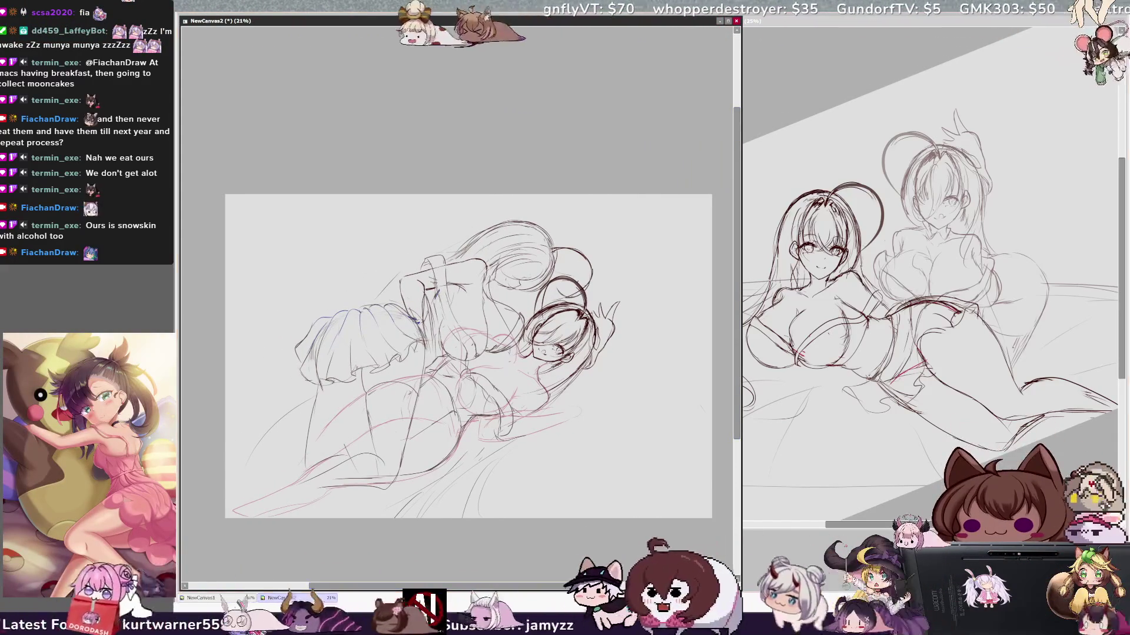
mouse_move(661, 327)
left_mouse_down()
mouse_move(699, 326)
mouse_move(679, 322)
left_mouse_up()
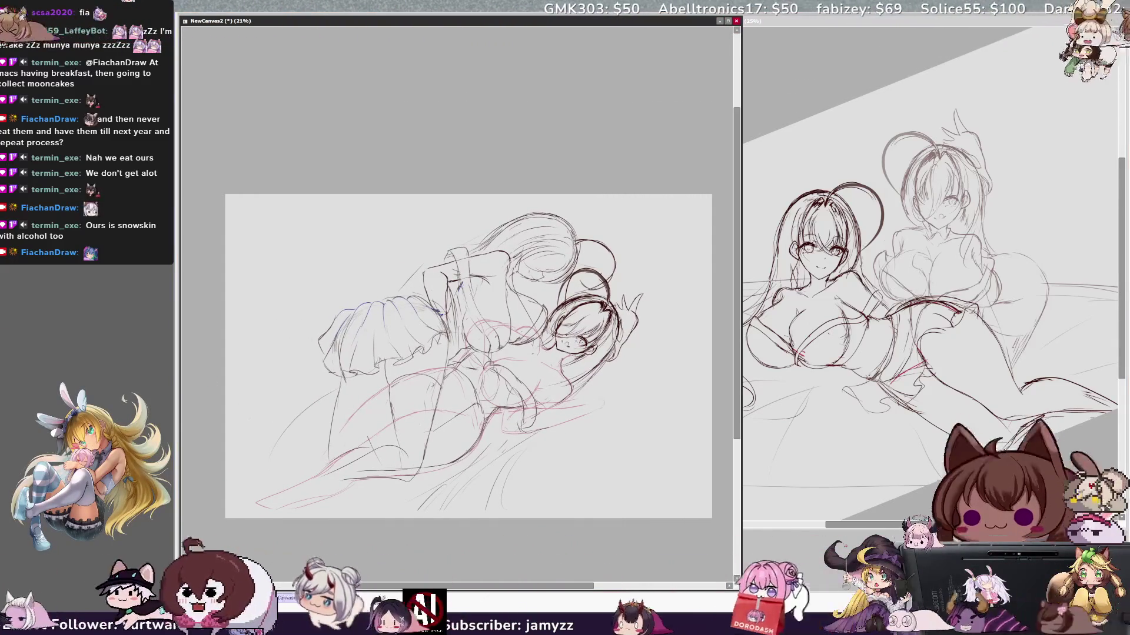
left_click_drag(279, 439, 236, 467)
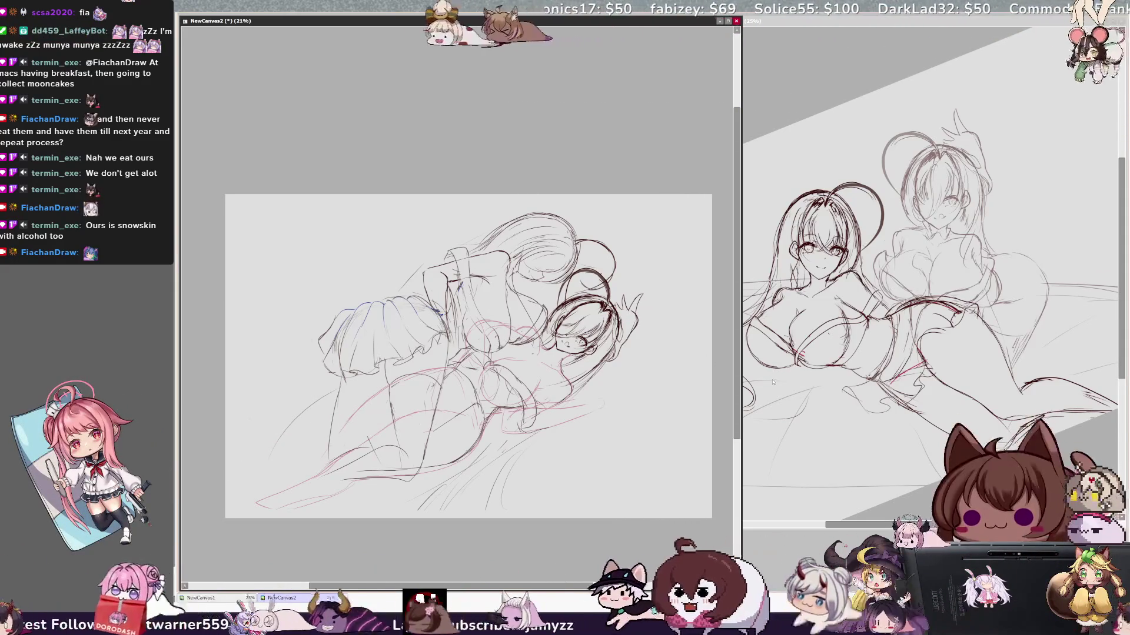
key("End")
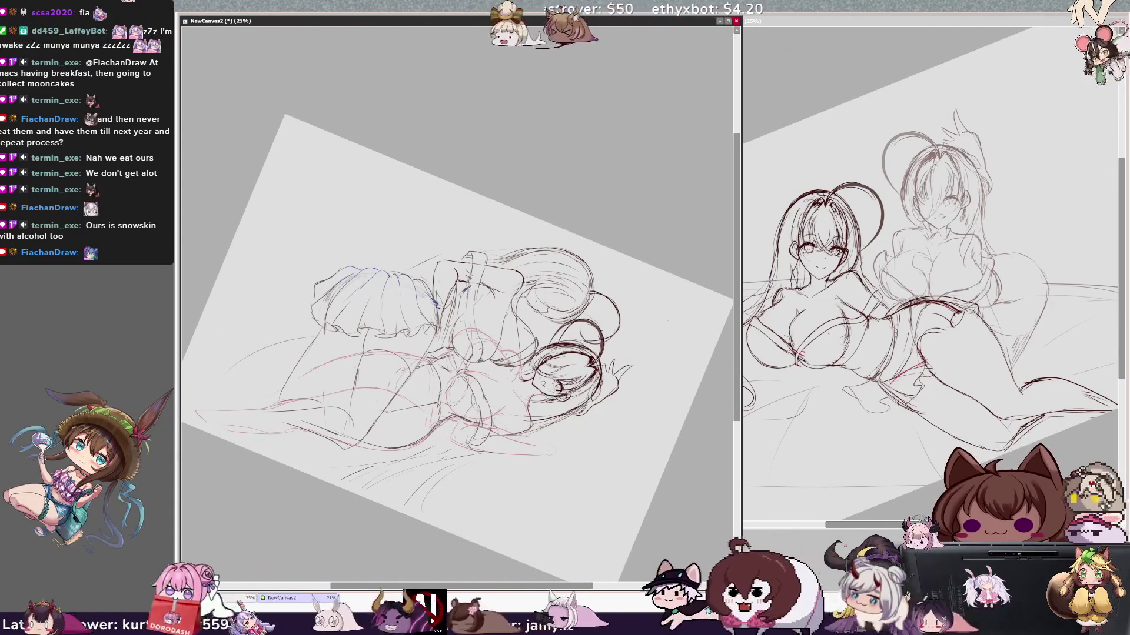
Draw a long red straight guide line along the bed edge, then hide the ruler
left_click_drag(185, 369, 730, 266)
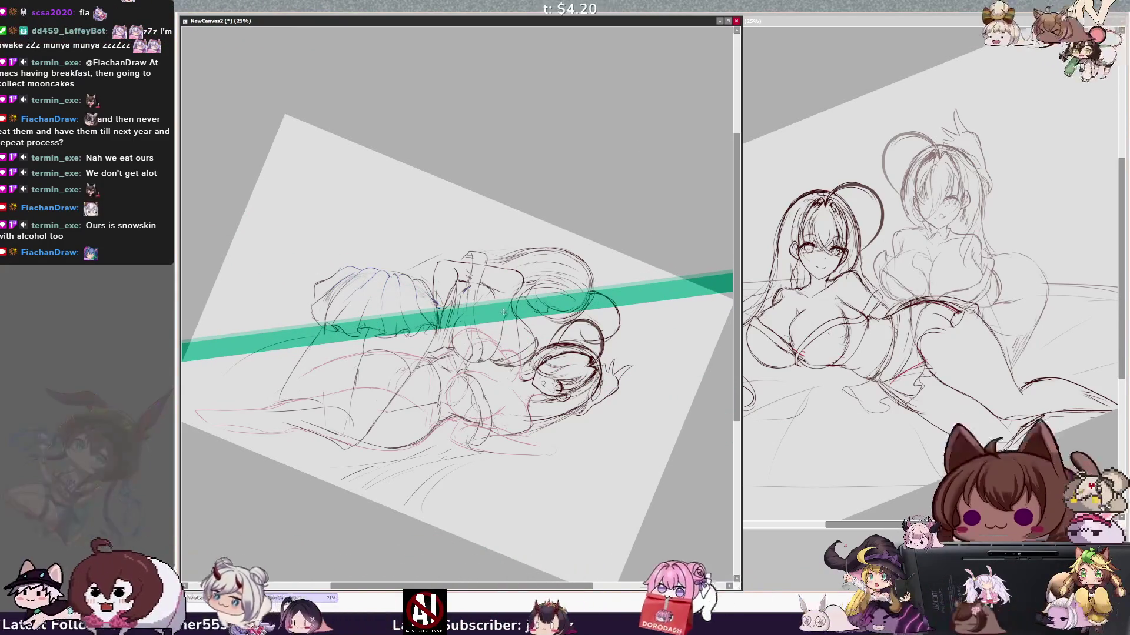
mouse_move(633, 126)
left_mouse_down()
mouse_move(512, 365)
mouse_move(529, 336)
mouse_move(533, 359)
mouse_move(655, 548)
left_mouse_up()
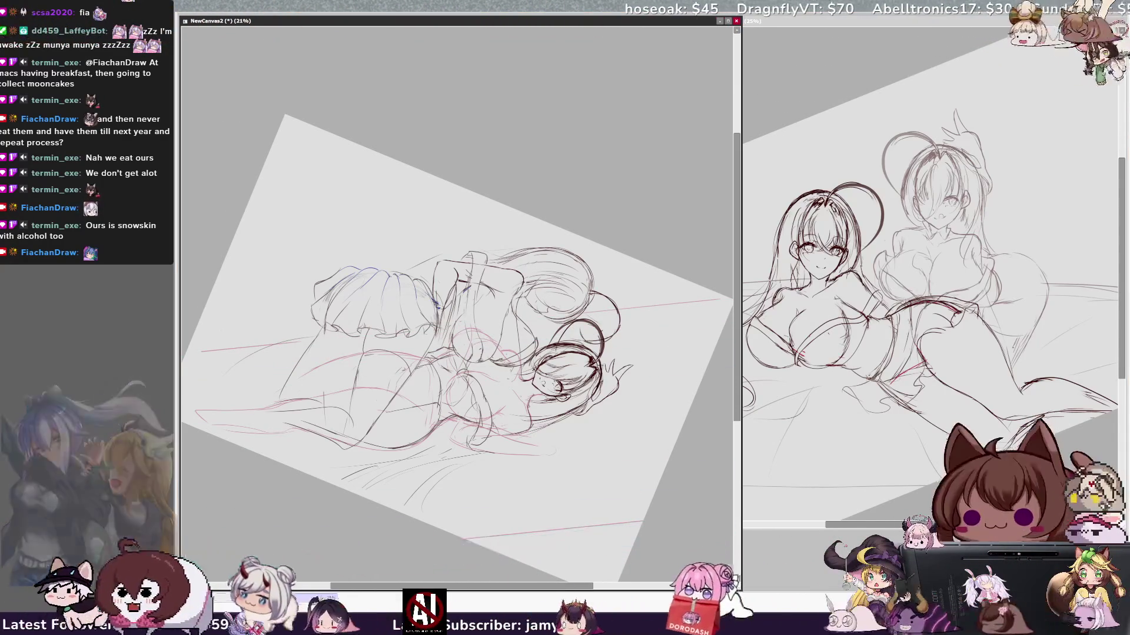
key("ctrl+d")
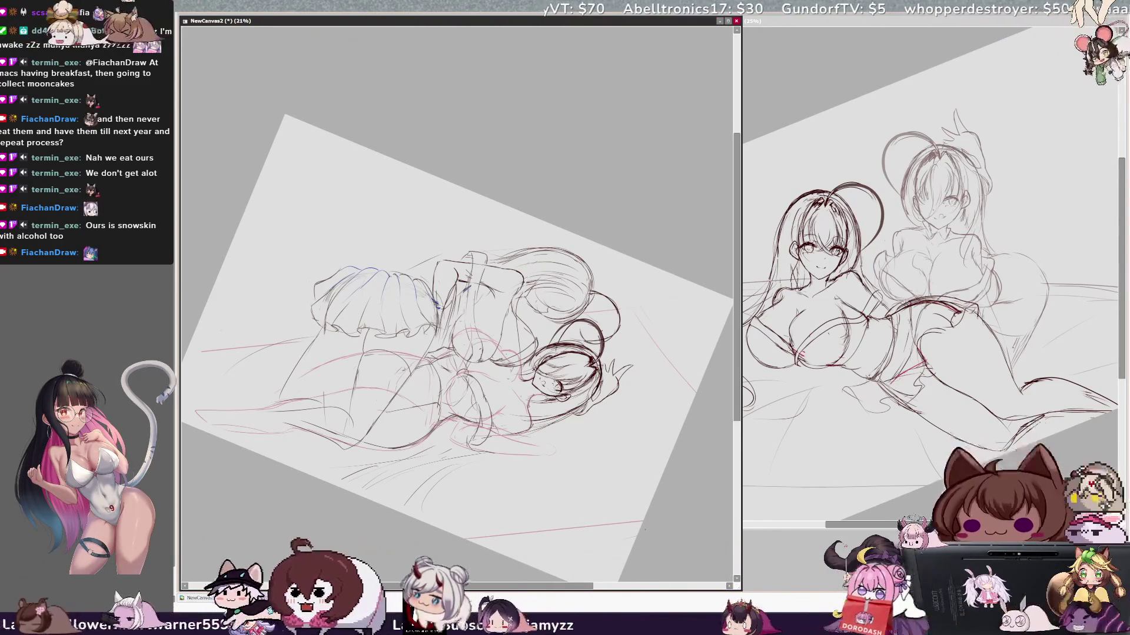
Add a few short pencil strokes on the left of the sketch and reset the view to upright
left_click_drag(198, 351, 189, 369)
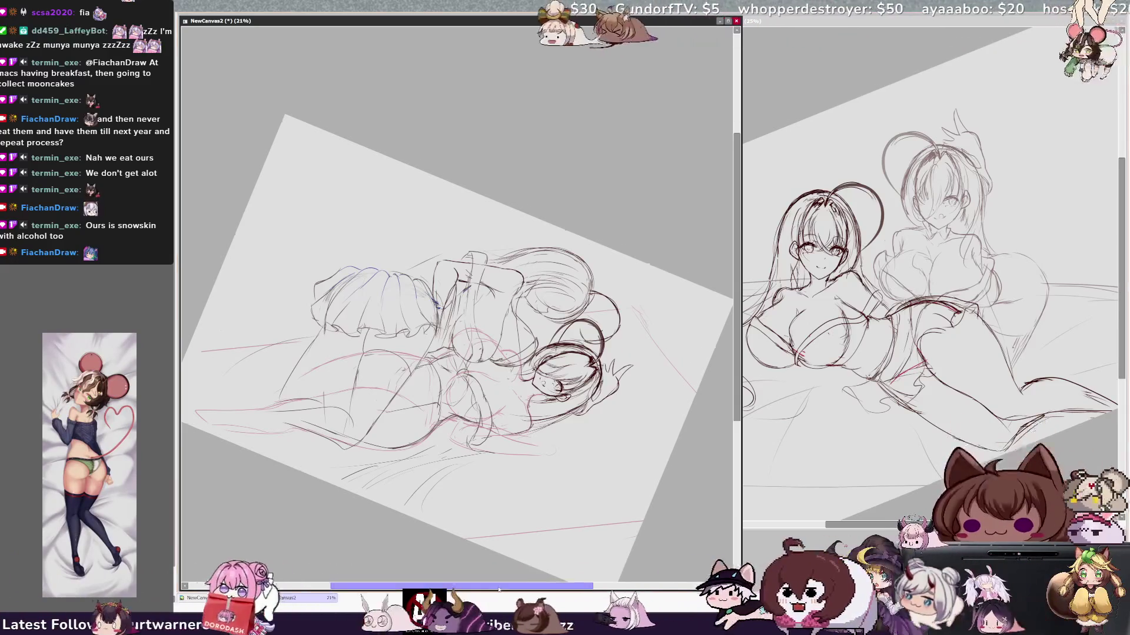
left_click_drag(500, 589, 449, 588)
left_click_drag(322, 409, 344, 444)
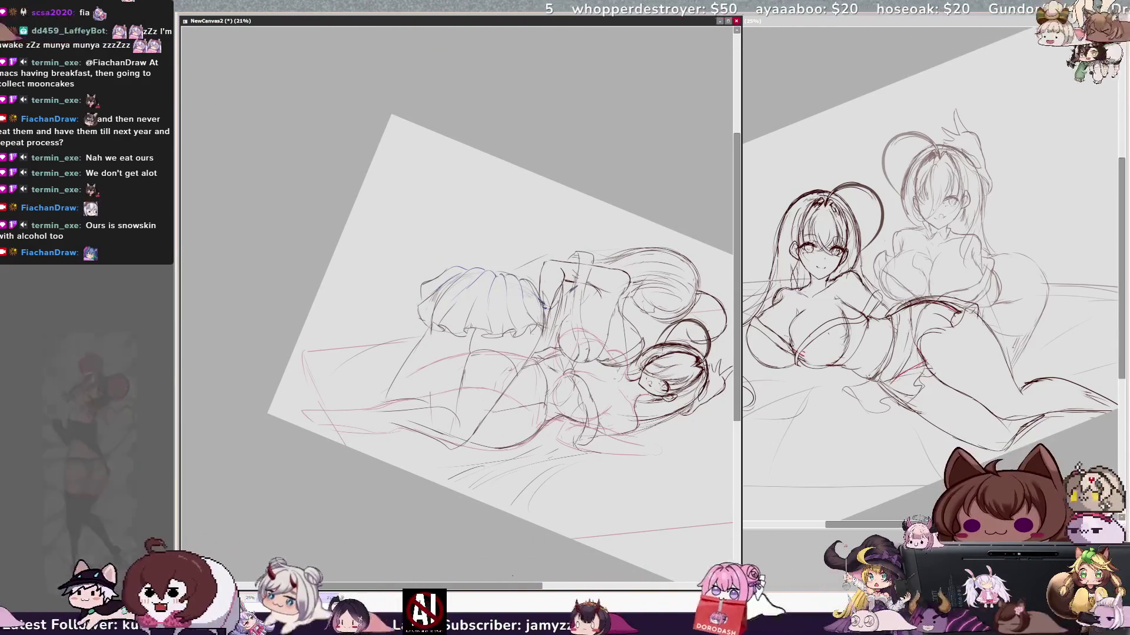
left_click_drag(473, 585, 538, 585)
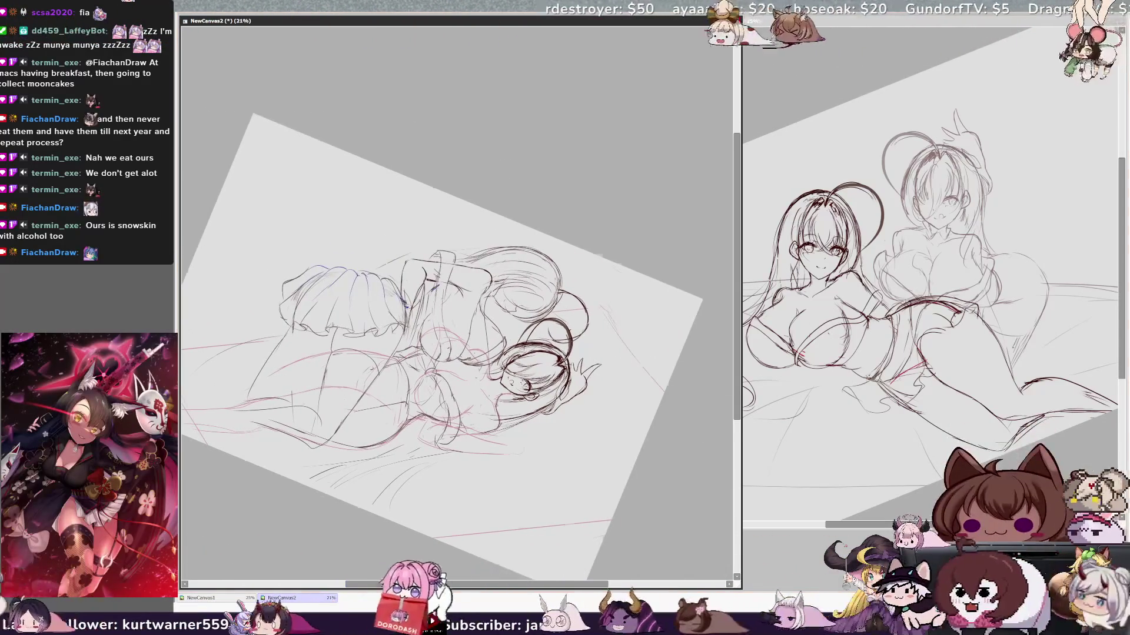
key("Home")
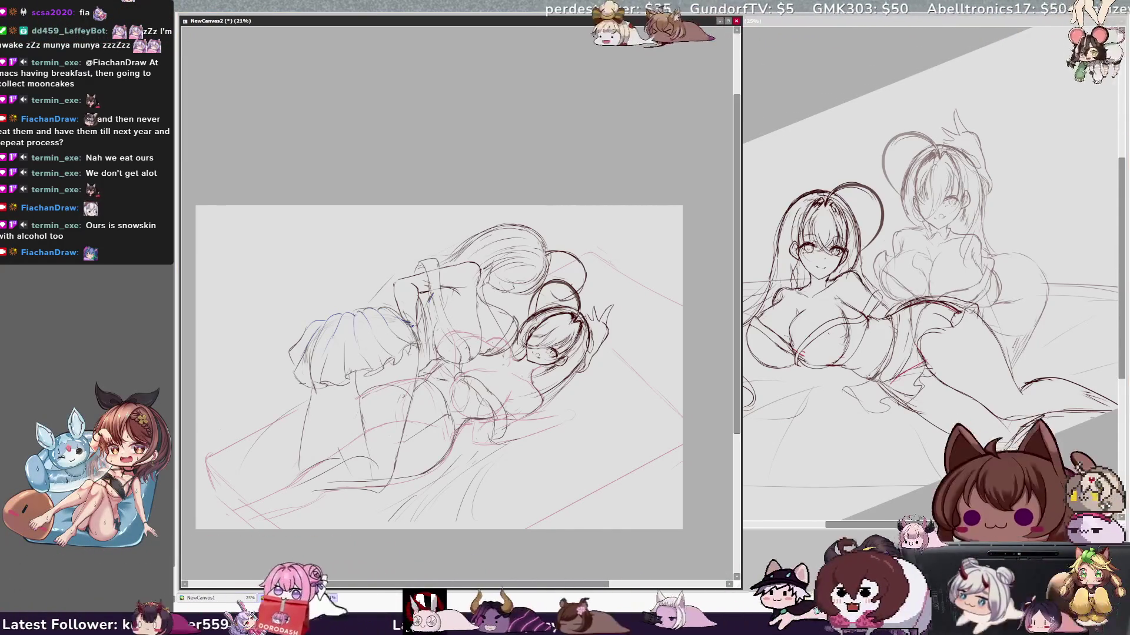
left_click_drag(526, 586, 516, 587)
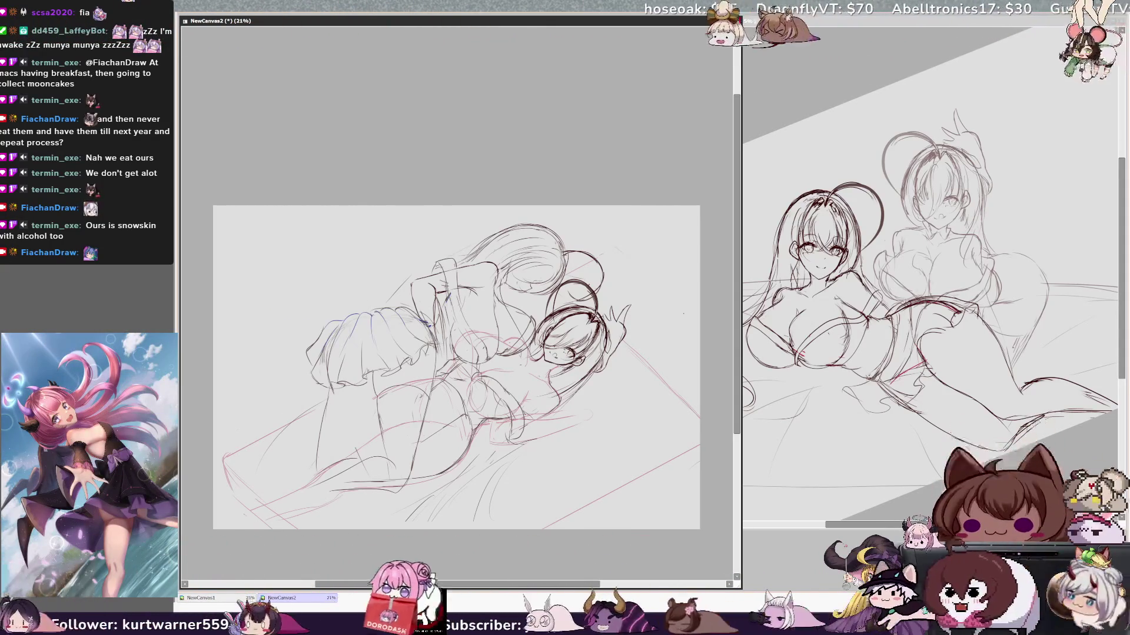
left_click_drag(453, 365, 462, 365)
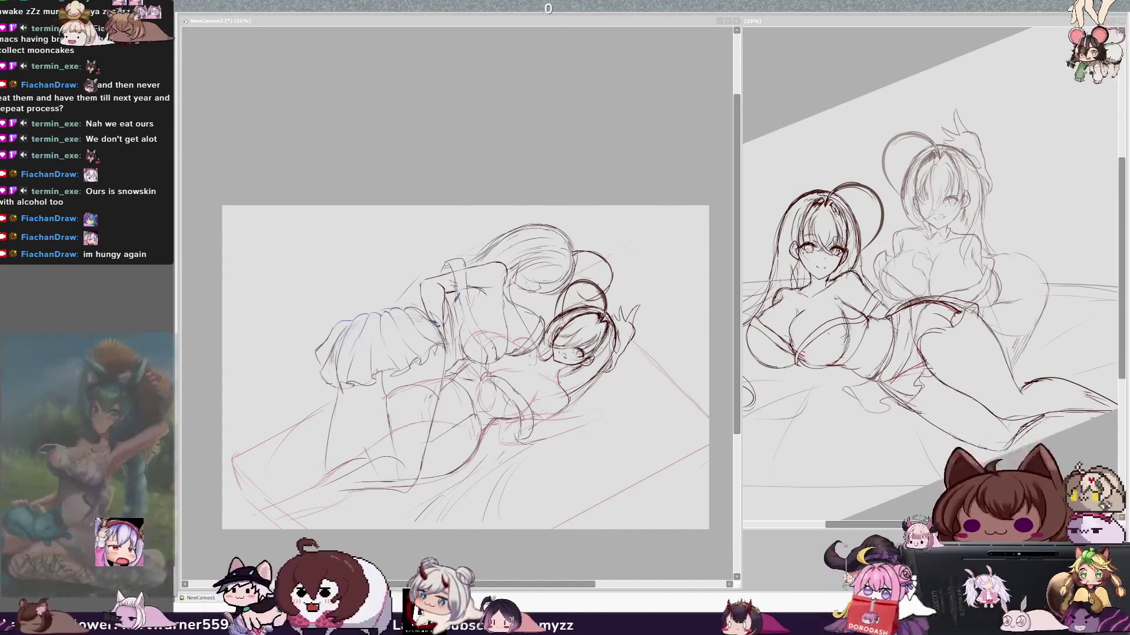
scroll(465, 362, "down", 1)
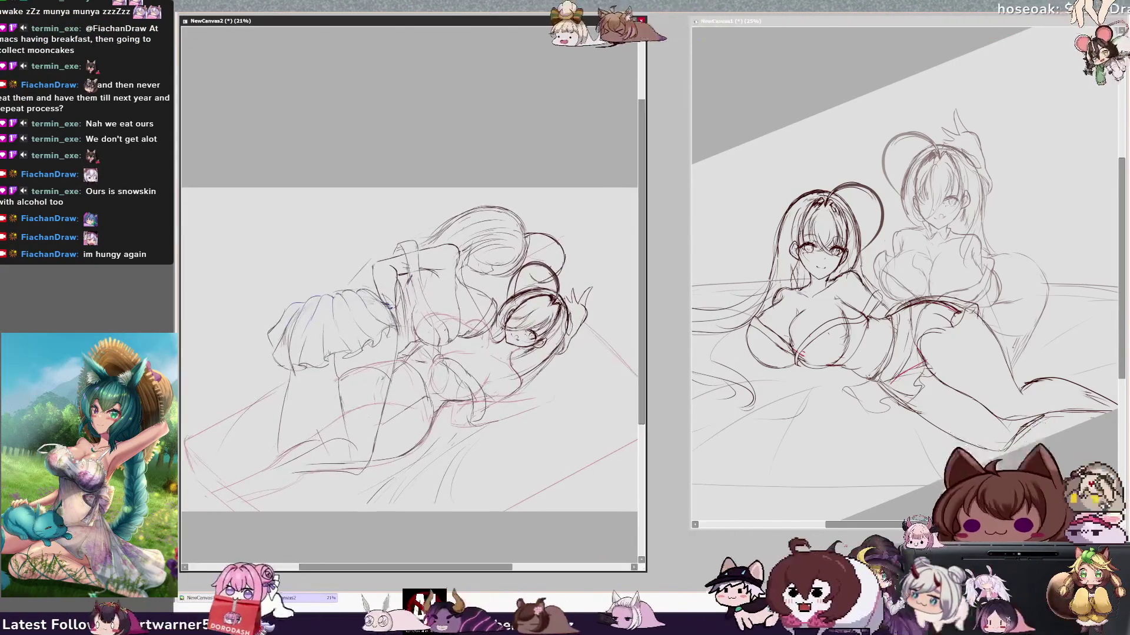
Bring NewCanvas1 forward, enlarge its window, and zoom out to 21% so the canvas fits
left_click(841, 531)
mouse_move(690, 530)
left_mouse_down()
mouse_move(563, 562)
mouse_move(571, 552)
left_mouse_up()
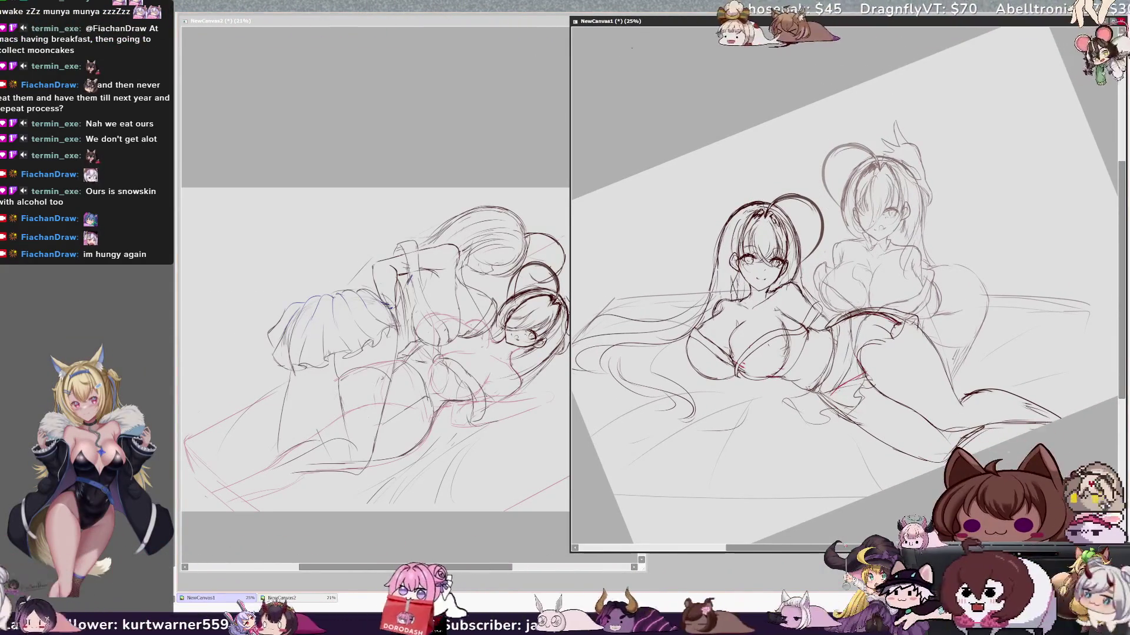
key("ctrl+0")
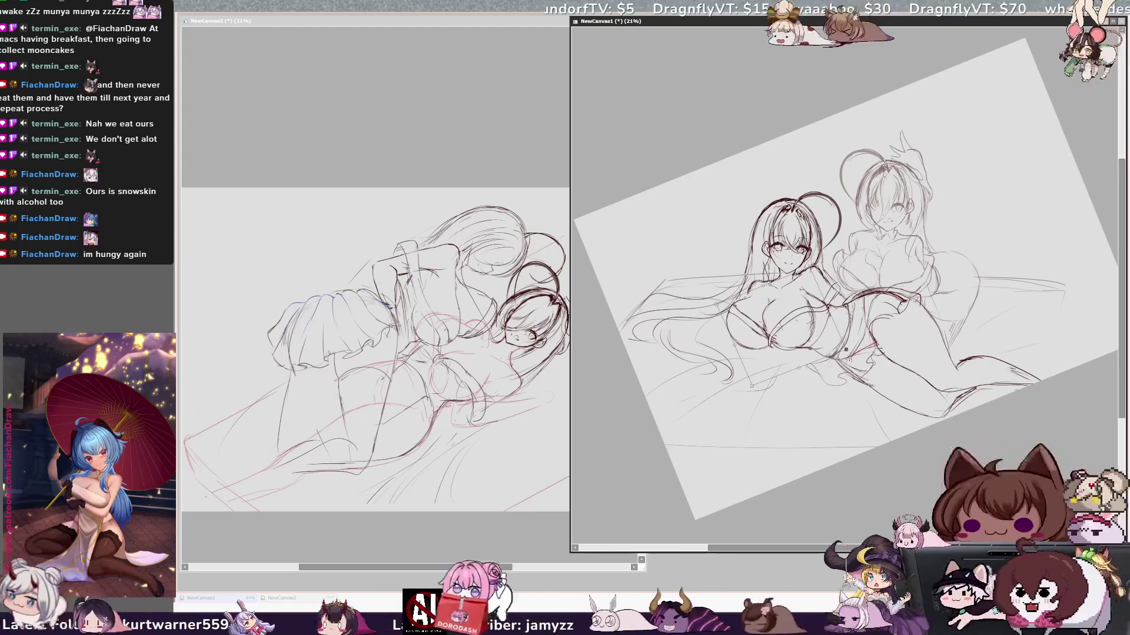
Pencil over the front girl's chest and lower-body contour on NewCanvas1
left_click_drag(801, 355, 804, 357)
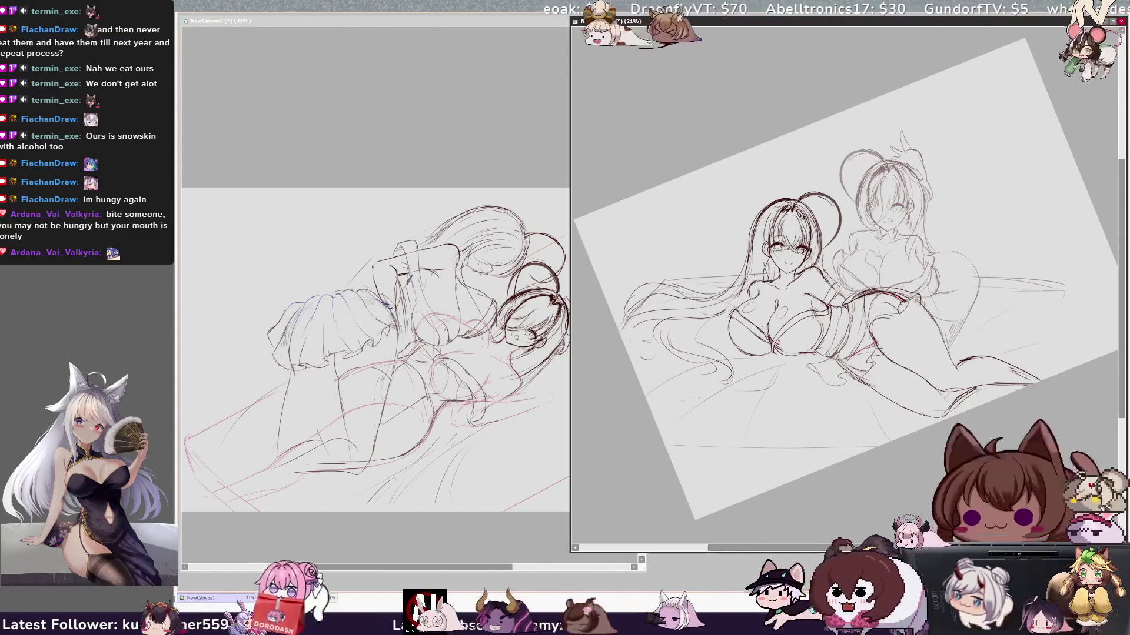
key("ctrl+Tab")
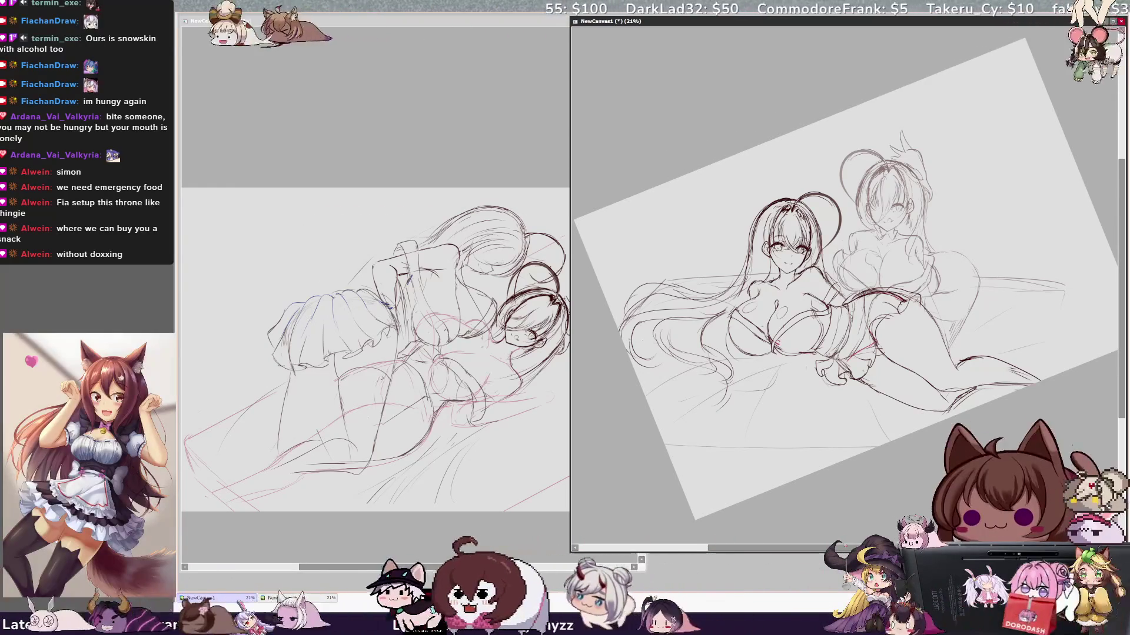
Mirror NewCanvas1 to check proportions, flip it back, and return to NewCanvas2
key("h")
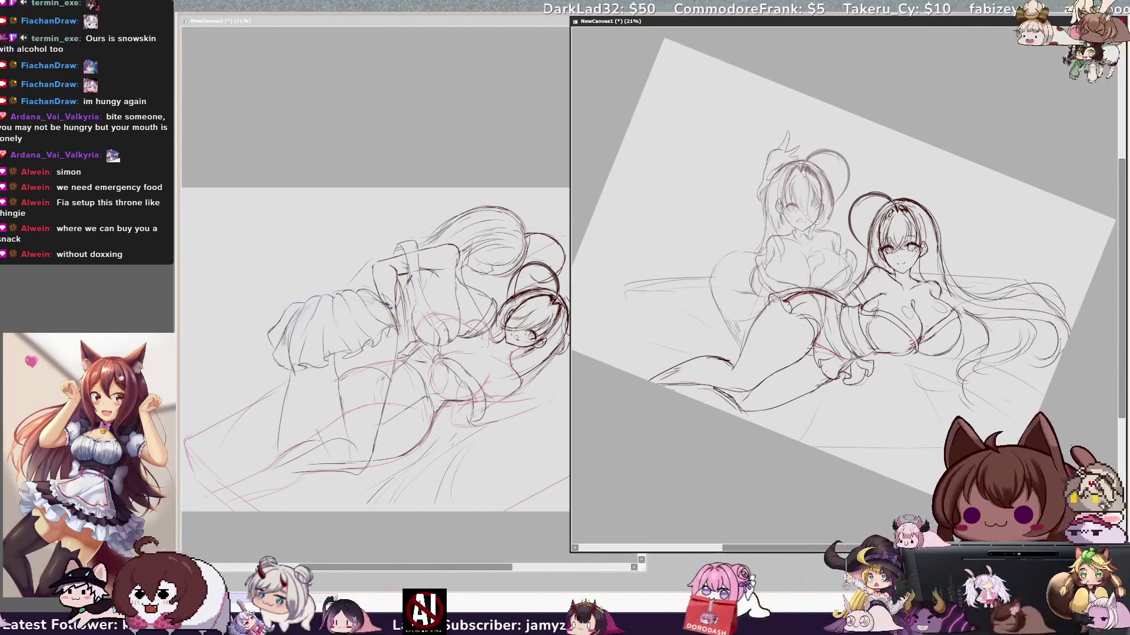
key("h")
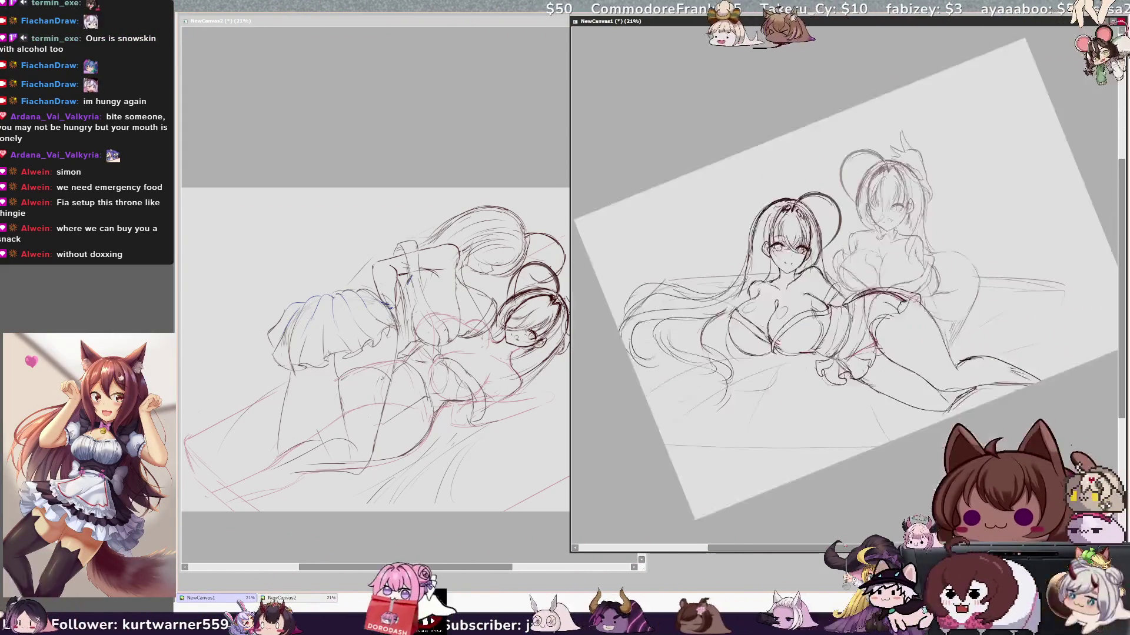
key("ctrl+Tab")
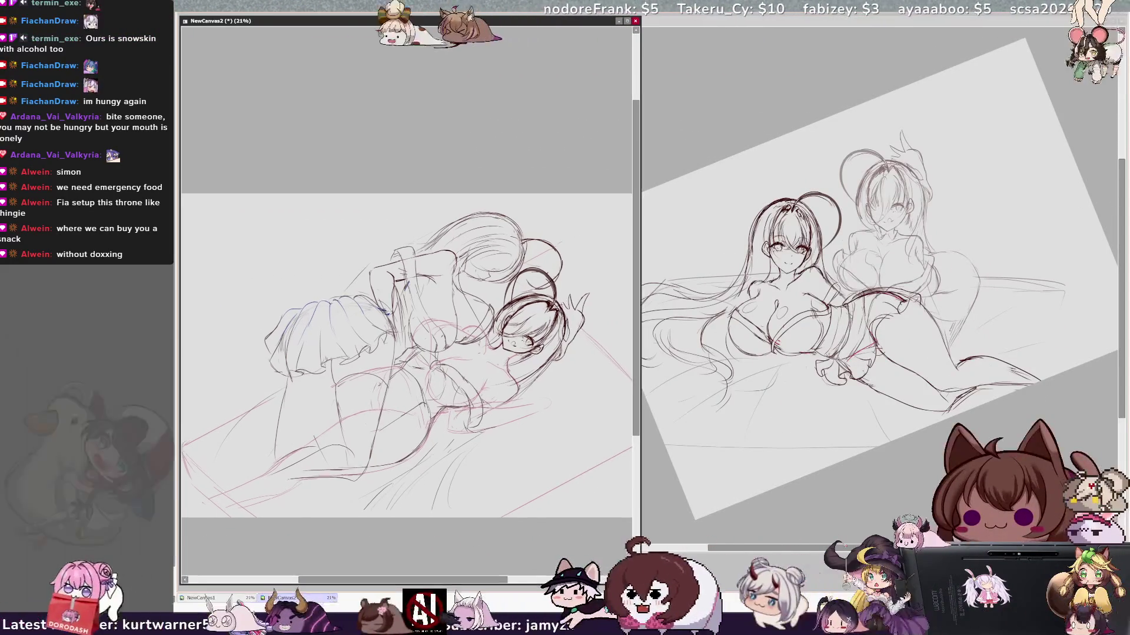